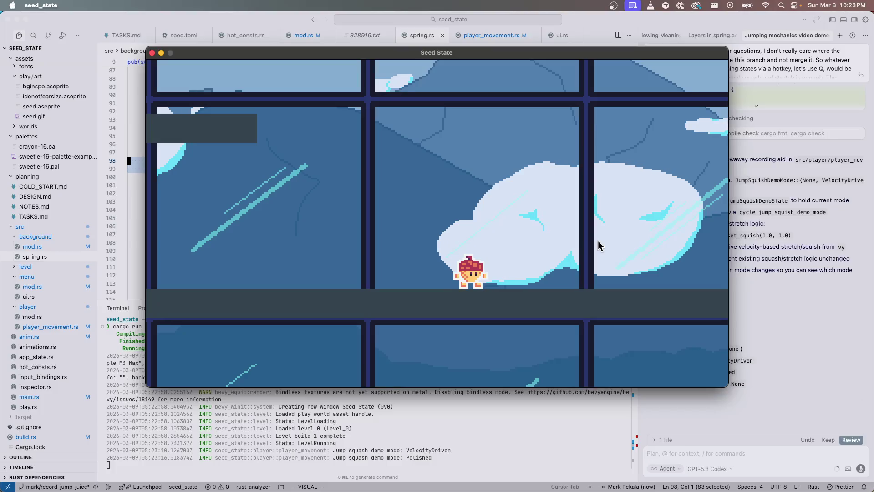
pyautogui.press('space')
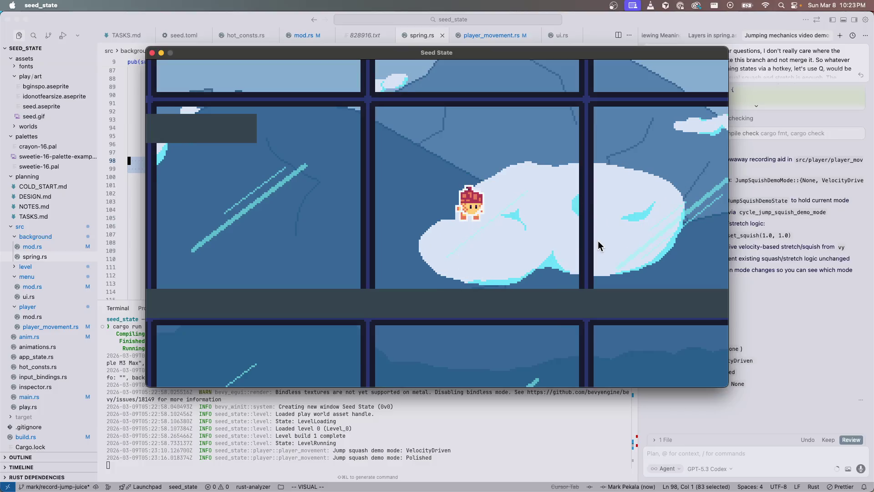
# - Show the World Inspector and expand HotConstsRoot > SpringBackgroundJuiceConsts to reveal its parallax values
pyautogui.press('`')
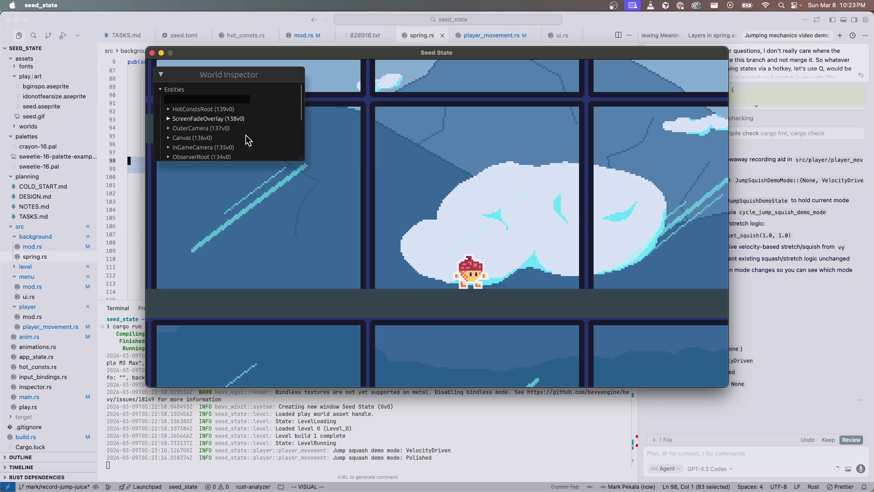
pyautogui.click(203, 109)
pyautogui.scroll(-2, 205, 130)
pyautogui.click(204, 133)
pyautogui.scroll(-2, 241, 152)
pyautogui.click(227, 115)
pyautogui.scroll(-2, 246, 151)
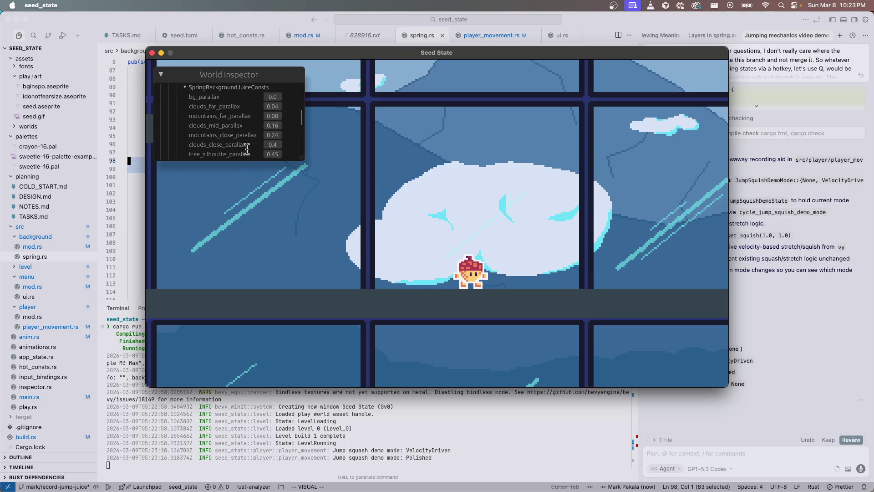
pyautogui.scroll(-2, 255, 142)
pyautogui.scroll(-4, 262, 139)
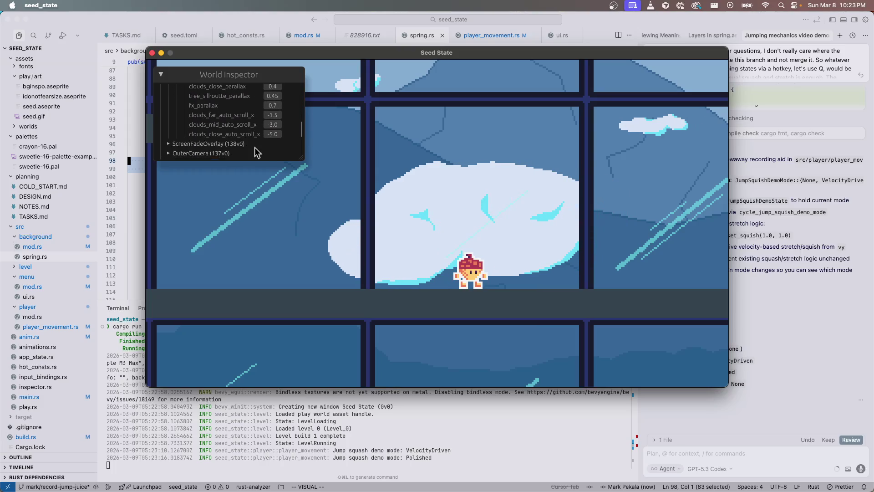
# - Set clouds_close_auto_scroll_x to 0 and hot-reload the level
pyautogui.click(273, 132)
pyautogui.write('0')
pyautogui.press('Return')
pyautogui.press('F5')
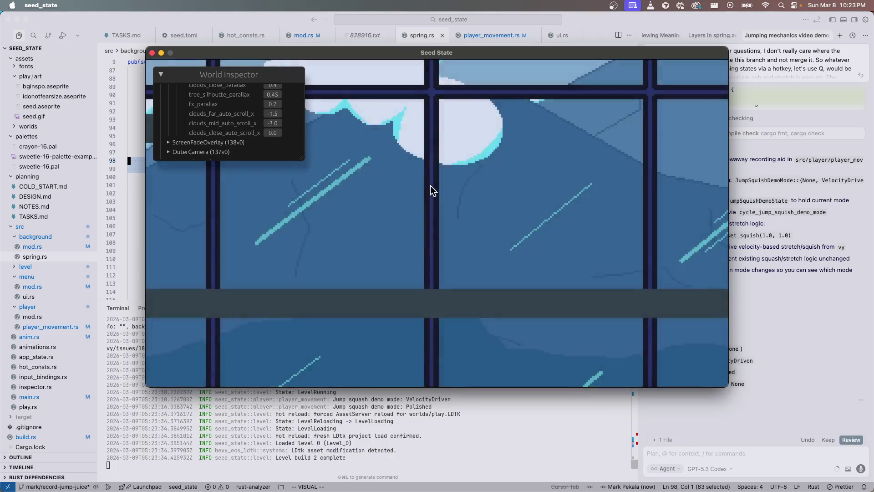
# - Walk right, switch the jump squash demo to None and test a few jumps
pyautogui.press('Right')
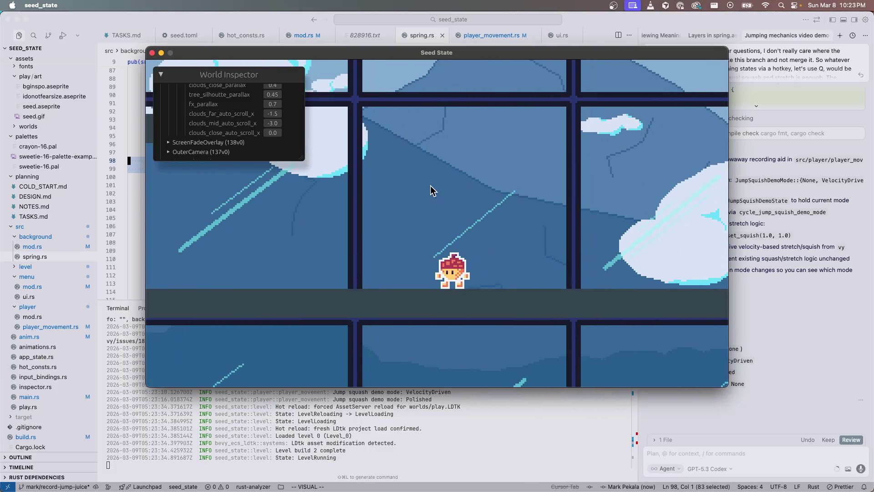
pyautogui.press('space')
pyautogui.press('q')
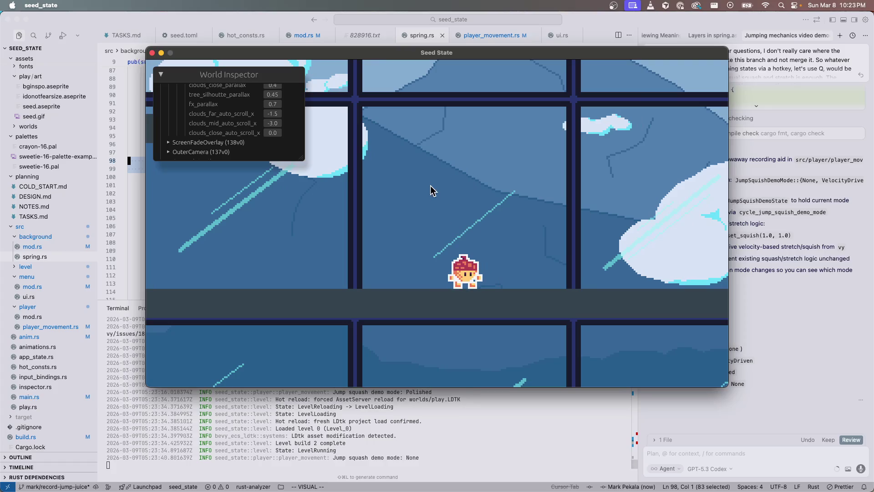
pyautogui.press('space')
pyautogui.press('space')
pyautogui.press('space')
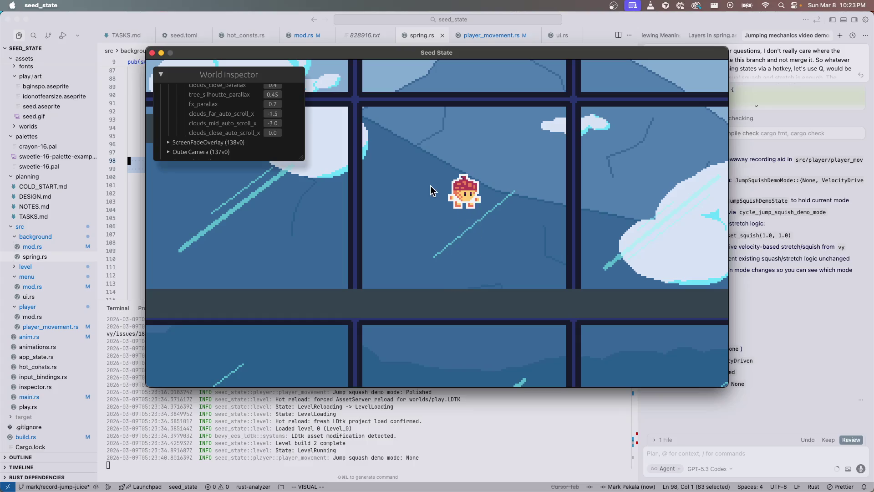
pyautogui.press('space')
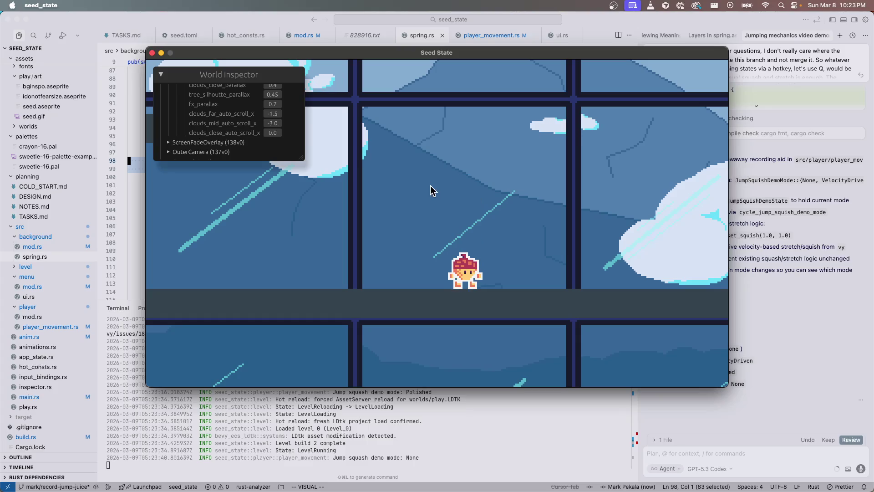
# - Cycle the jump squash demo to VelocityDriven, then Polished, jumping with each
pyautogui.press('space')
pyautogui.press('space')
pyautogui.press('q')
pyautogui.press('space')
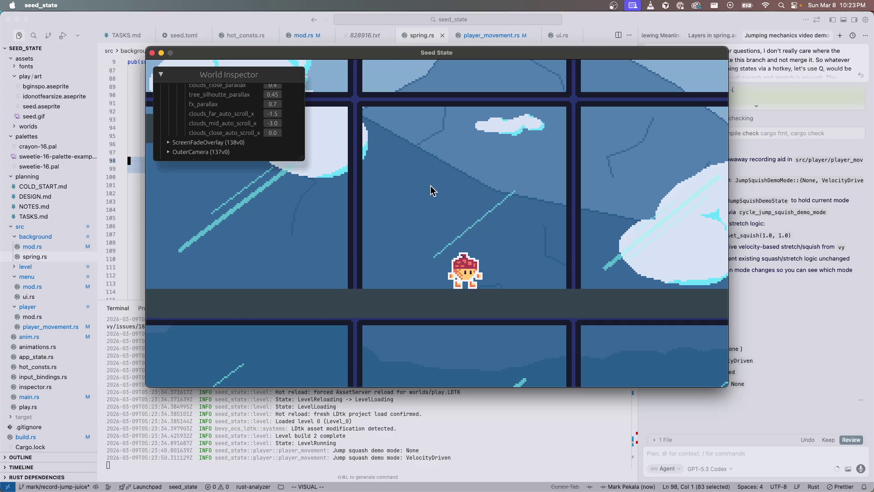
pyautogui.press('q')
pyautogui.press('space')
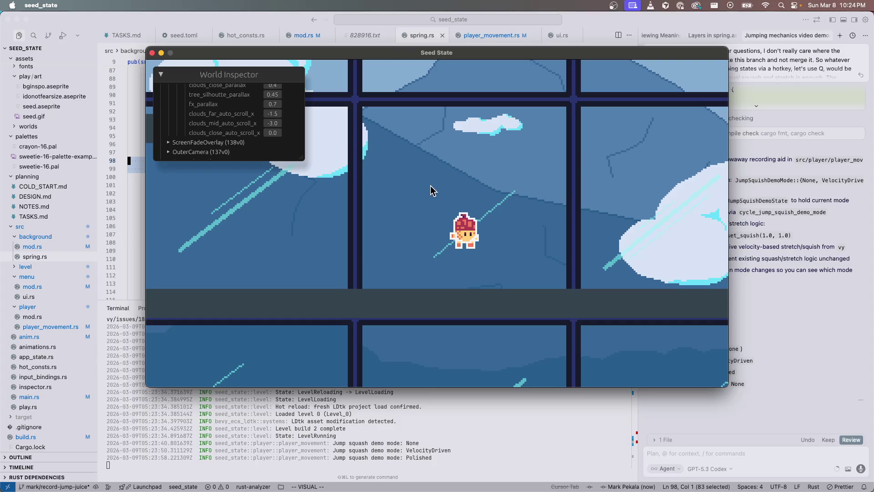
pyautogui.press('space')
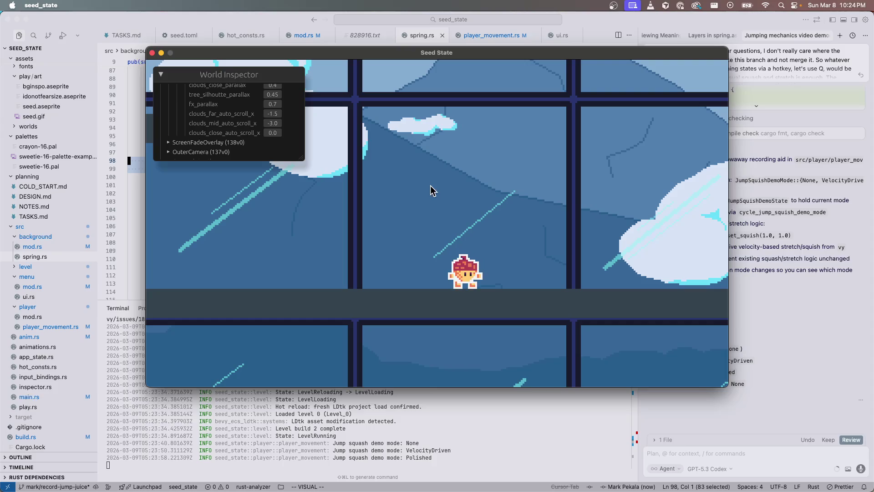
# - Back on None, run right and left while jumping repeatedly
pyautogui.press('Left')
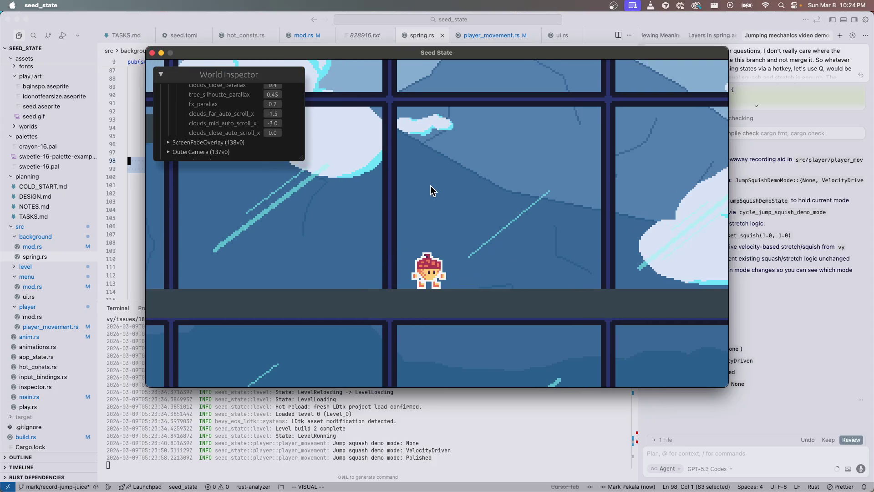
pyautogui.press('q')
pyautogui.press('Right')
pyautogui.press('space')
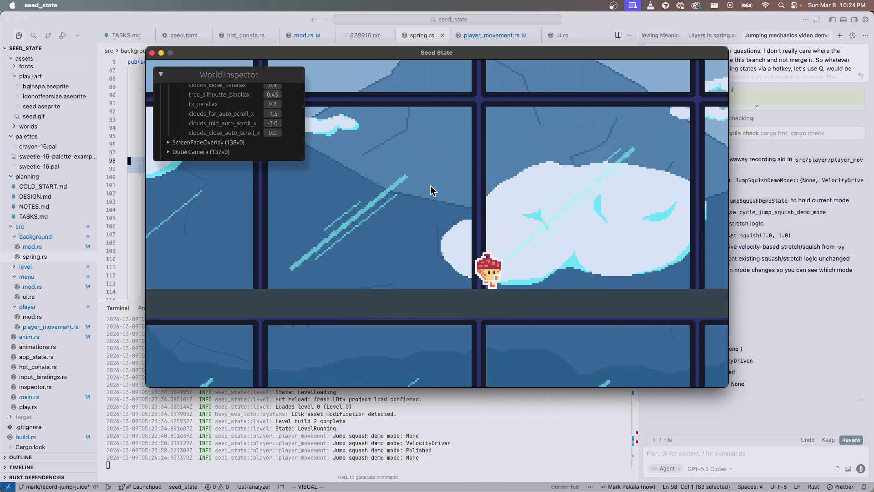
pyautogui.press('space')
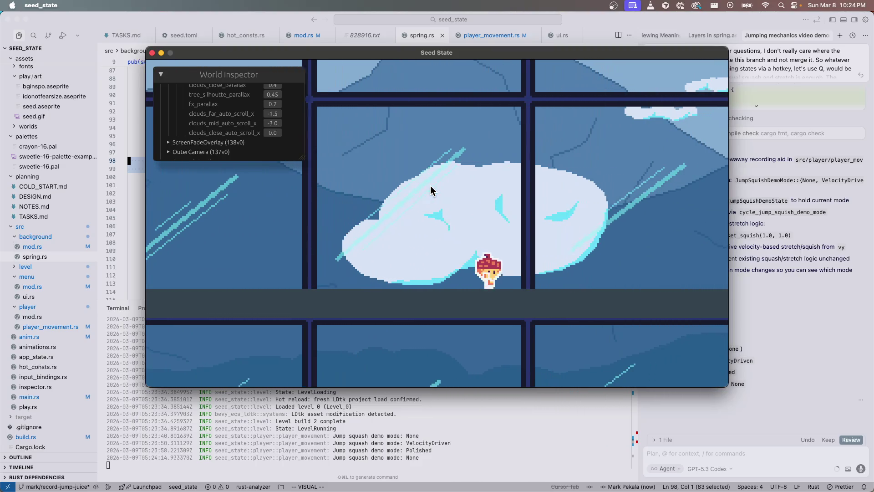
pyautogui.press('space')
pyautogui.press('Left')
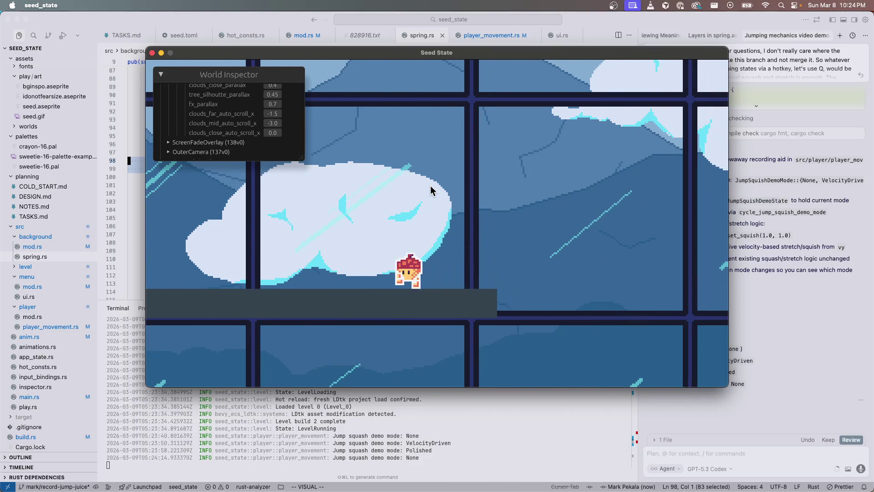
pyautogui.press('space')
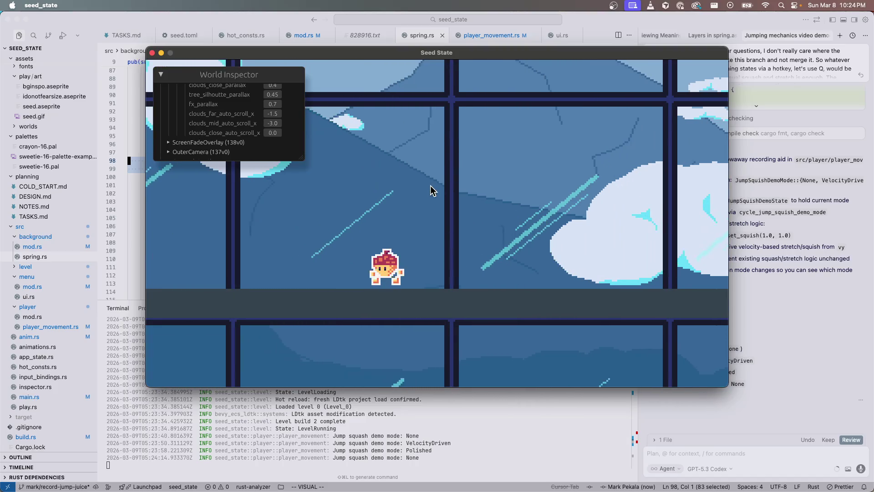
pyautogui.press('space')
# - Switch to VelocityDriven and jump while moving right and then left
pyautogui.press('Right')
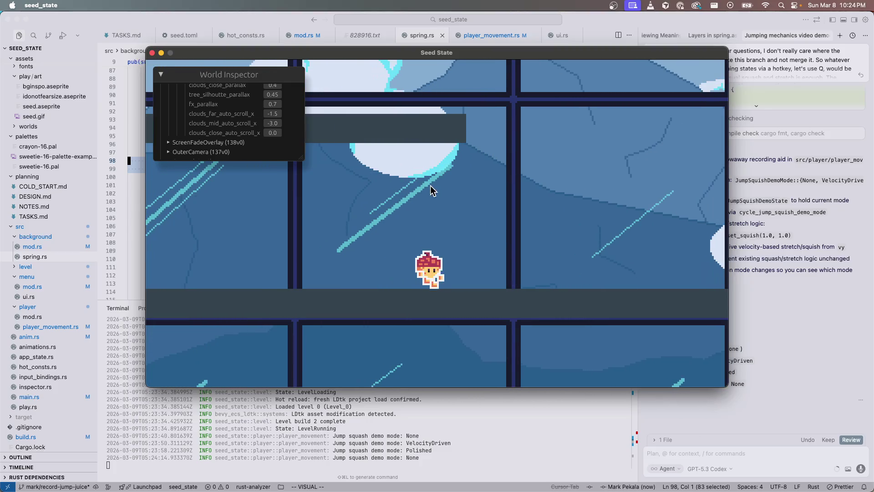
pyautogui.press('q')
pyautogui.press('space')
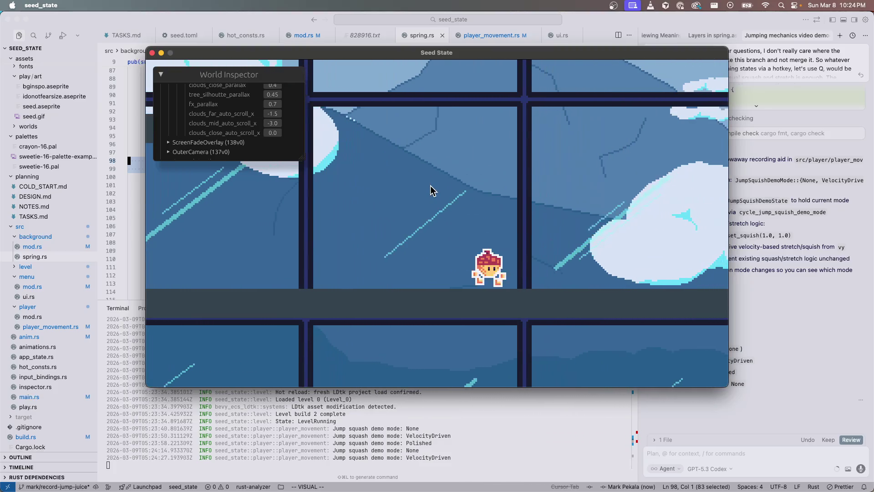
pyautogui.press('space')
pyautogui.press('space')
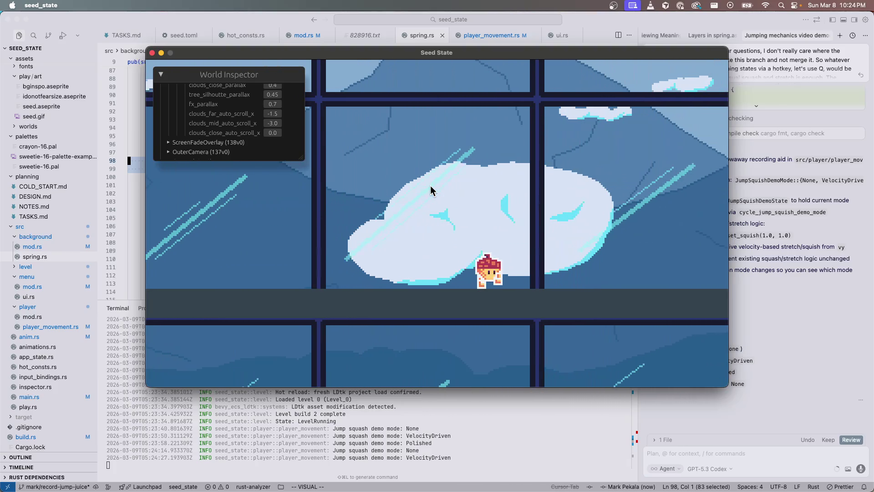
pyautogui.press('space')
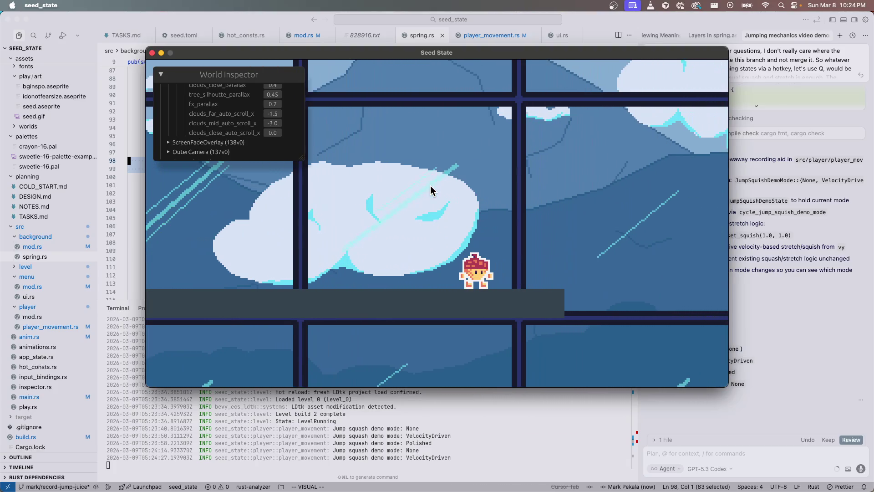
pyautogui.press('space')
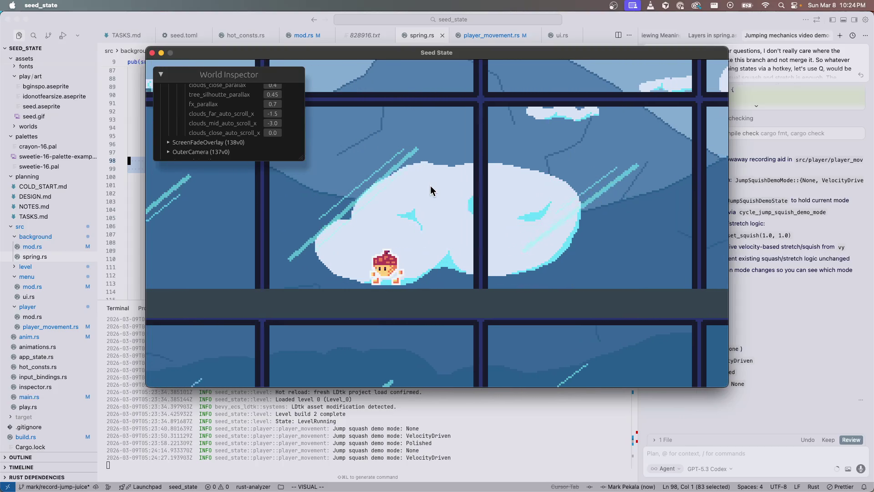
pyautogui.press('space')
pyautogui.press('space')
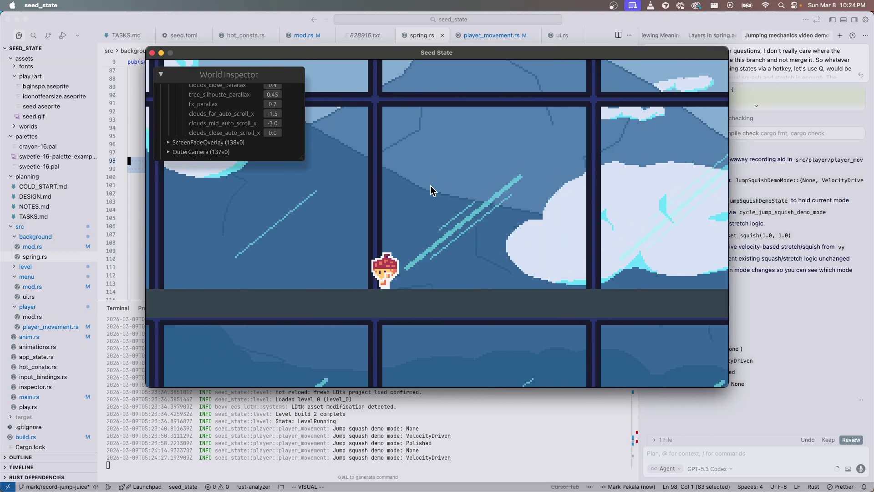
pyautogui.press('space')
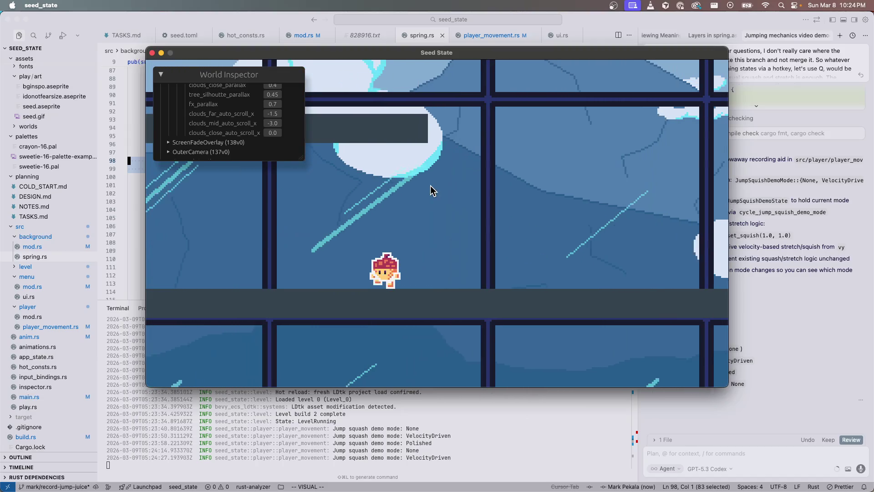
# - Switch to Polished and jump along the platform, walking right
pyautogui.press('q')
pyautogui.press('space')
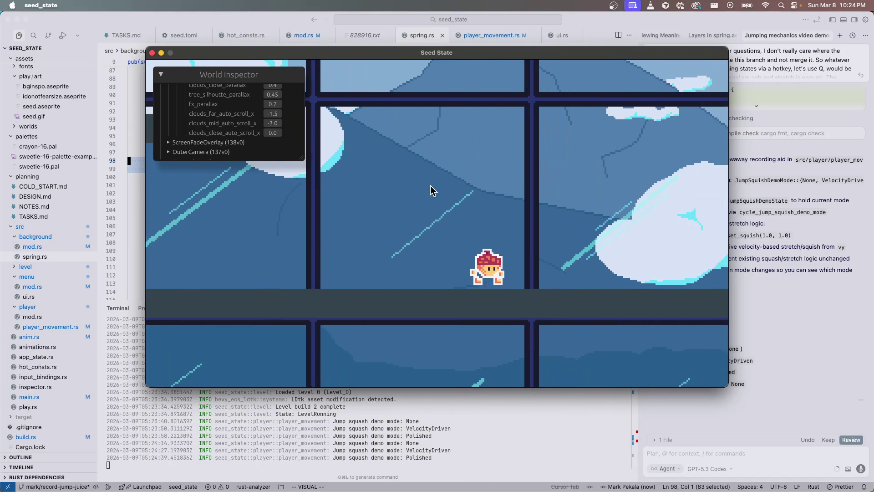
pyautogui.press('space')
pyautogui.press('space')
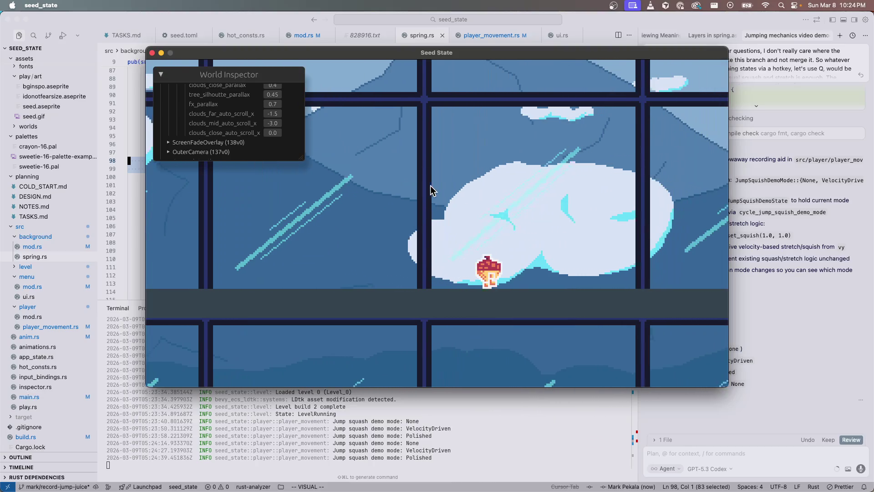
pyautogui.press('space')
pyautogui.press('space')
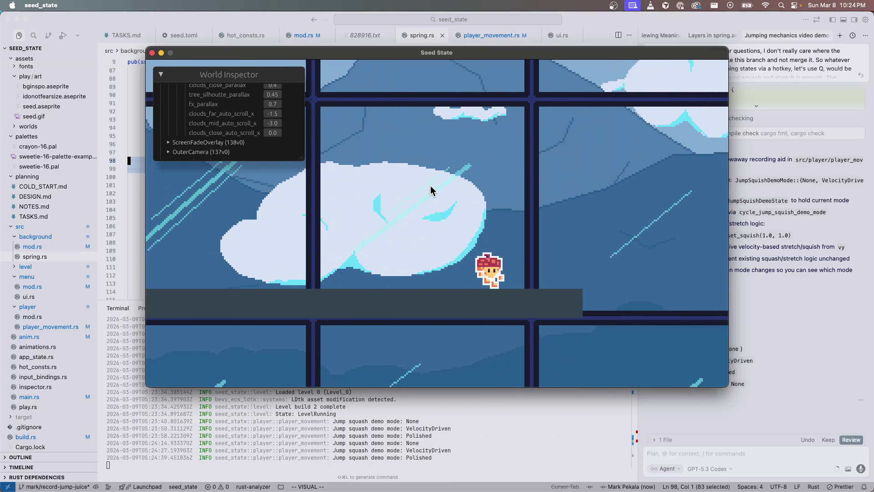
pyautogui.press('space')
pyautogui.press('space')
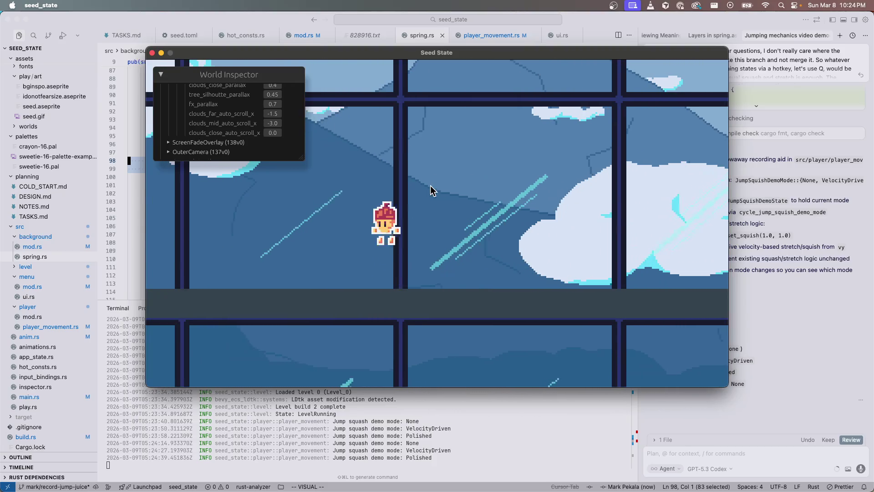
pyautogui.press('space')
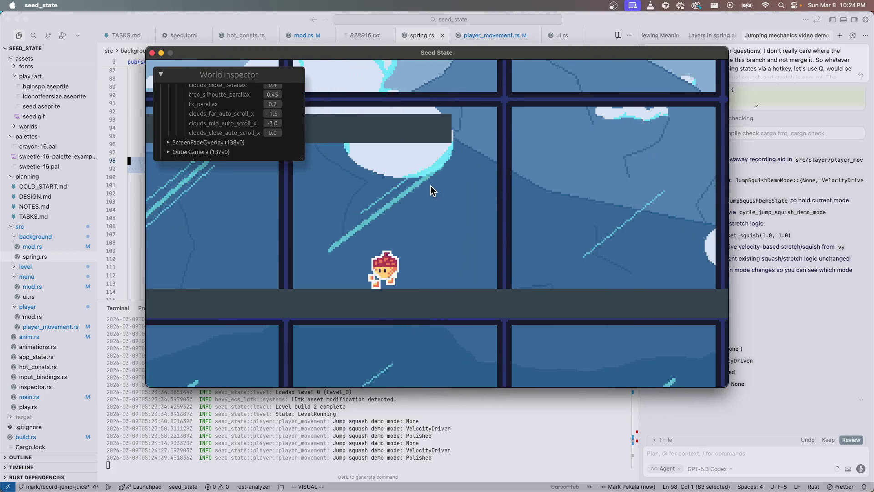
pyautogui.press('Right')
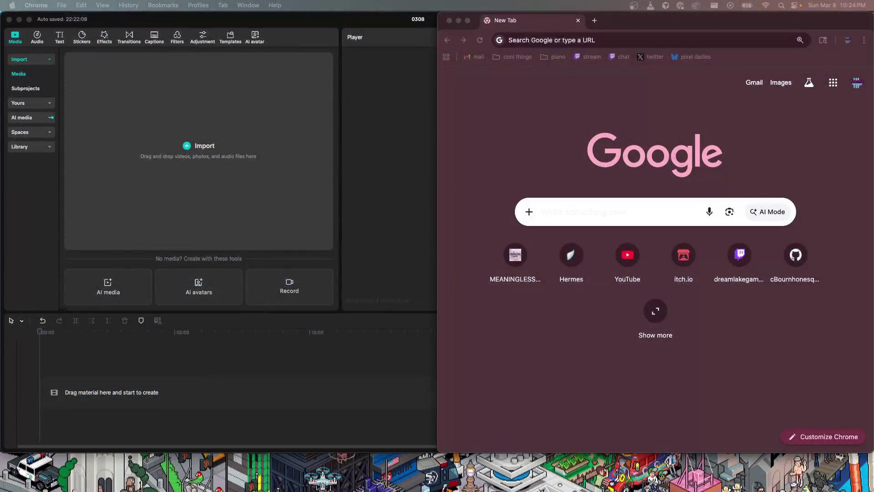
# - Import the 2026-03-08_22-22-49.mkv recording into CapCut and drag it onto the timeline
pyautogui.click(403, 351)
pyautogui.click(215, 156)
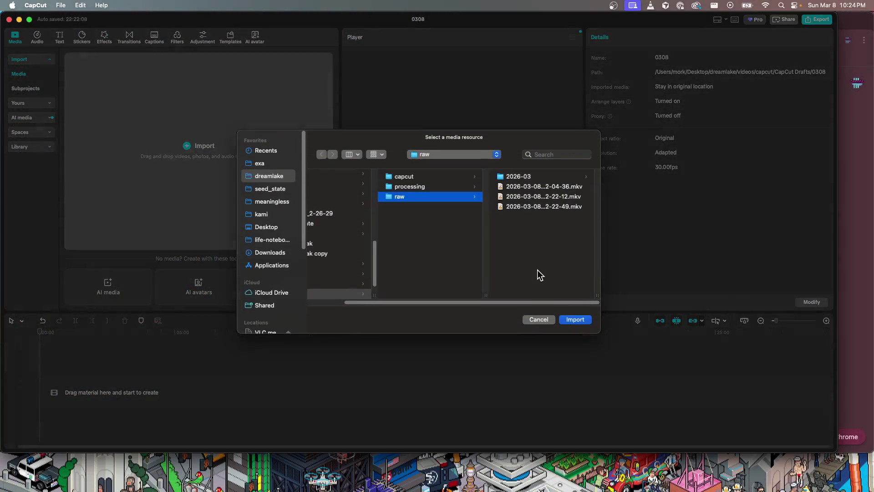
pyautogui.click(574, 320)
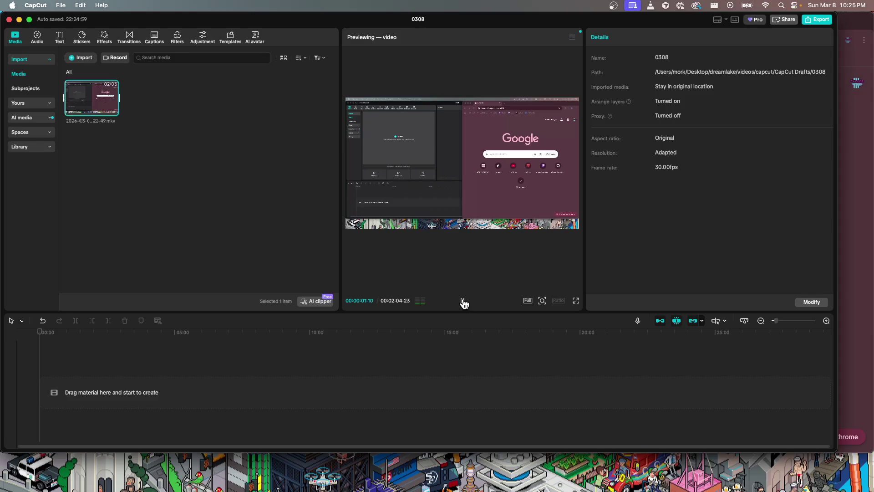
pyautogui.moveTo(84, 110); pyautogui.dragTo(117, 385)
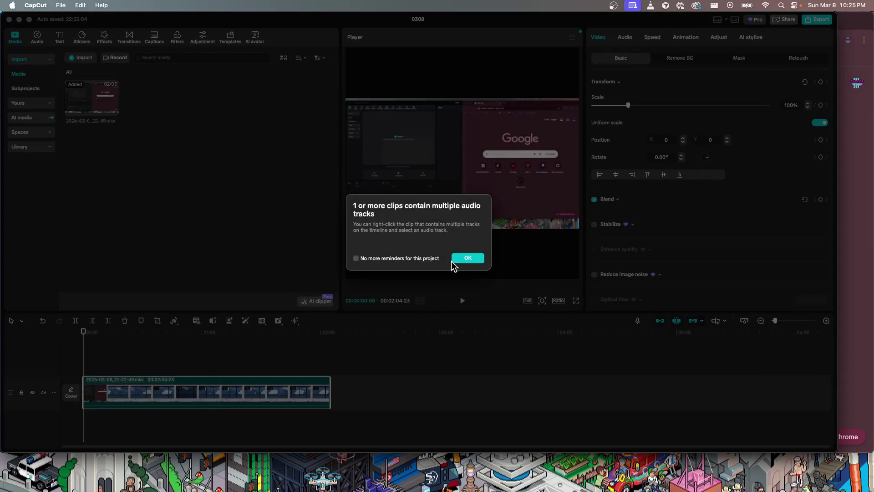
# - Dismiss the multiple audio tracks notice and scrub the footage to find the cut point
pyautogui.click(468, 258)
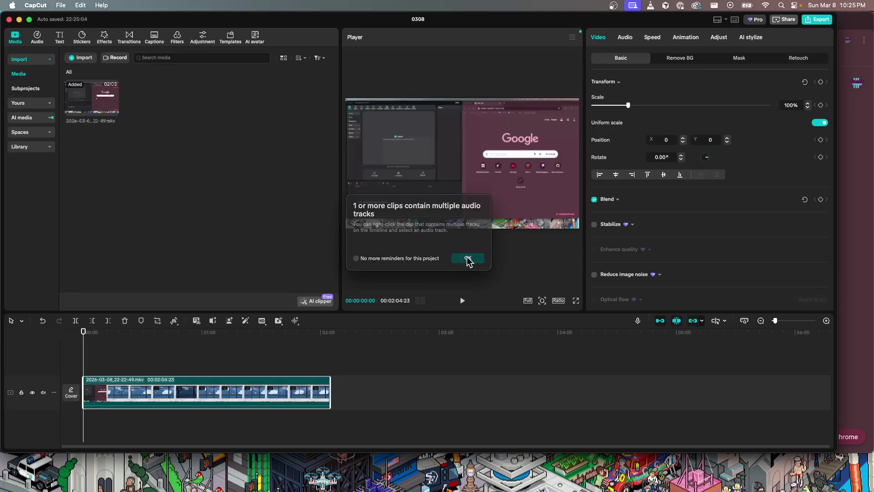
pyautogui.click(254, 364)
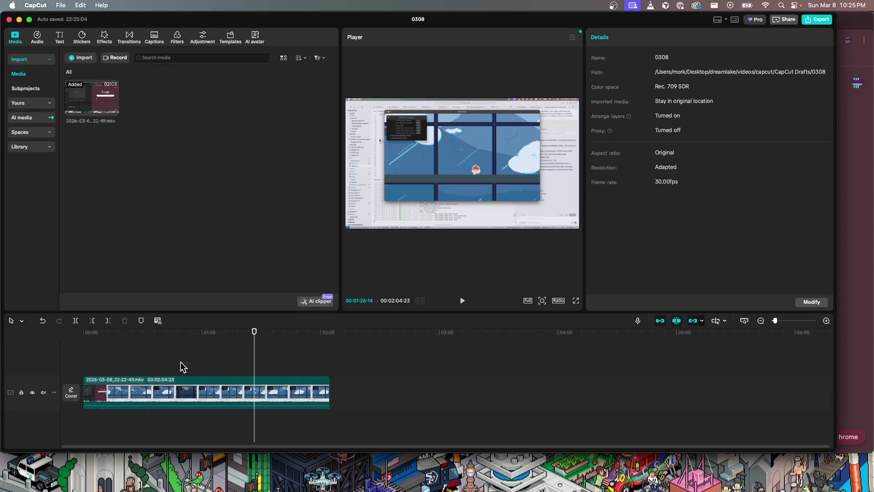
pyautogui.moveTo(254, 369); pyautogui.dragTo(140, 366)
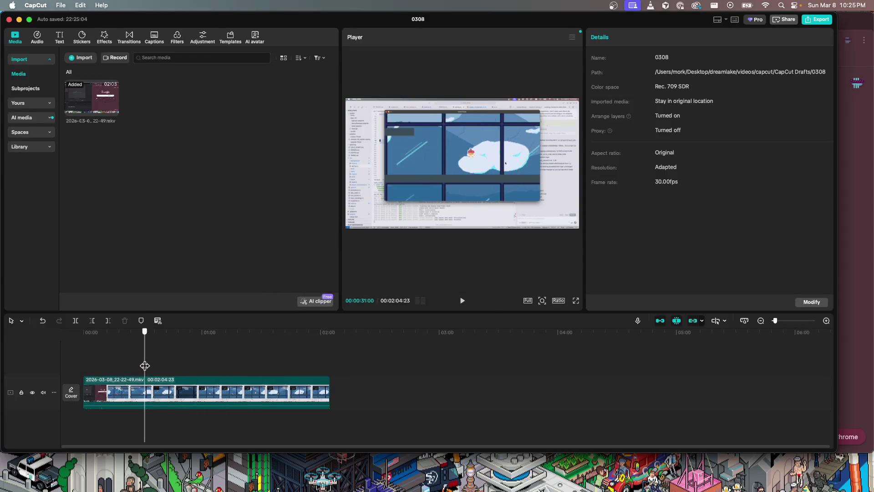
pyautogui.press('space')
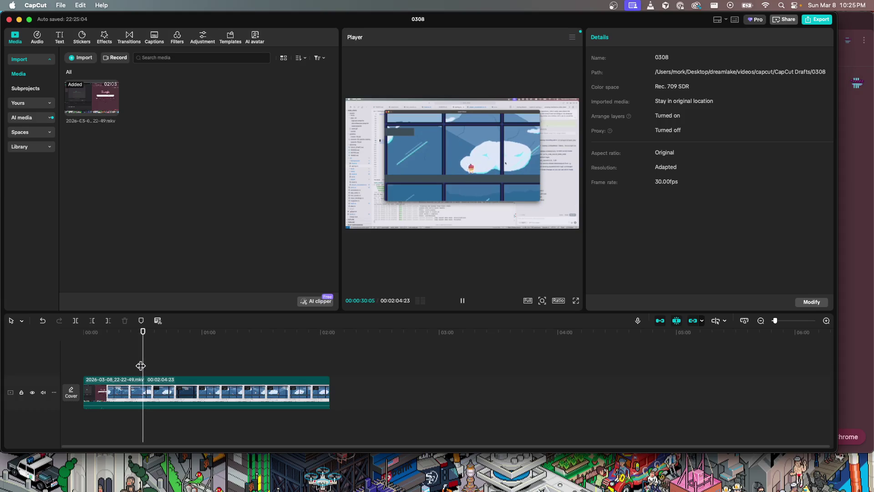
pyautogui.moveTo(141, 365); pyautogui.dragTo(179, 371)
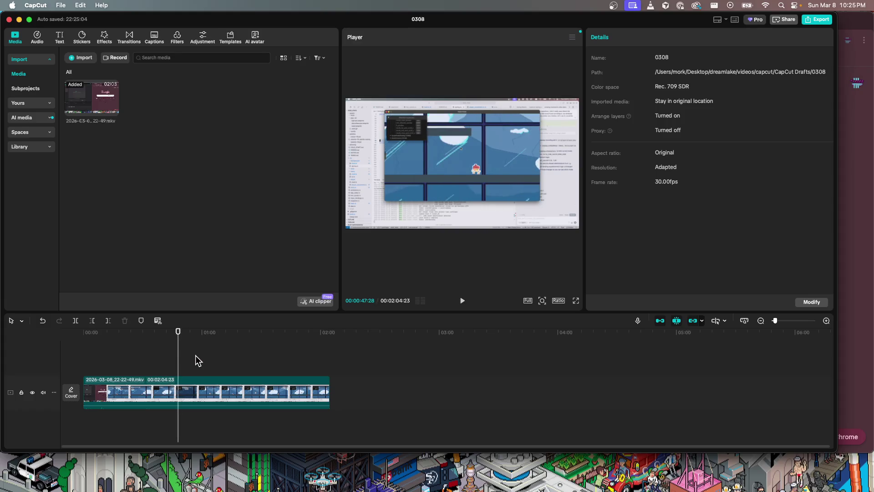
pyautogui.moveTo(177, 354); pyautogui.dragTo(177, 354)
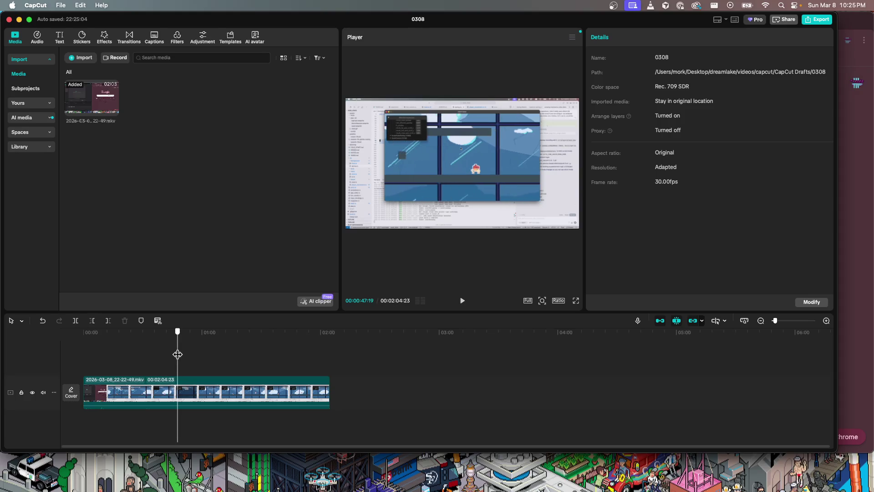
# - Zoom the timeline in and trim away everything before 00:47:27
pyautogui.scroll(1, 226, 364)
pyautogui.scroll(1, 223, 364)
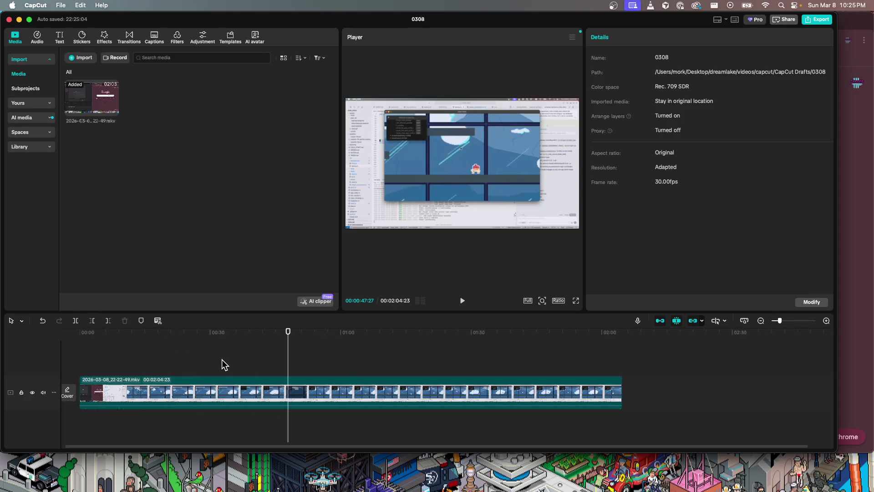
pyautogui.scroll(1, 261, 365)
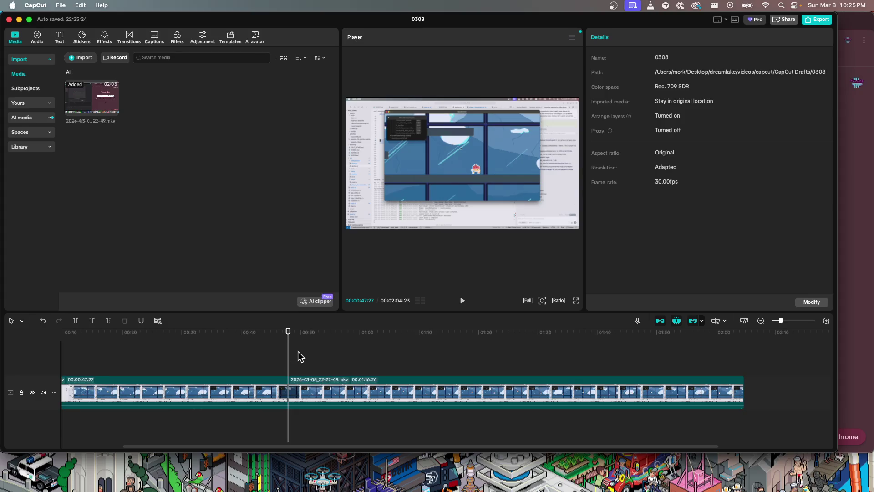
pyautogui.click(263, 381)
pyautogui.press('q')
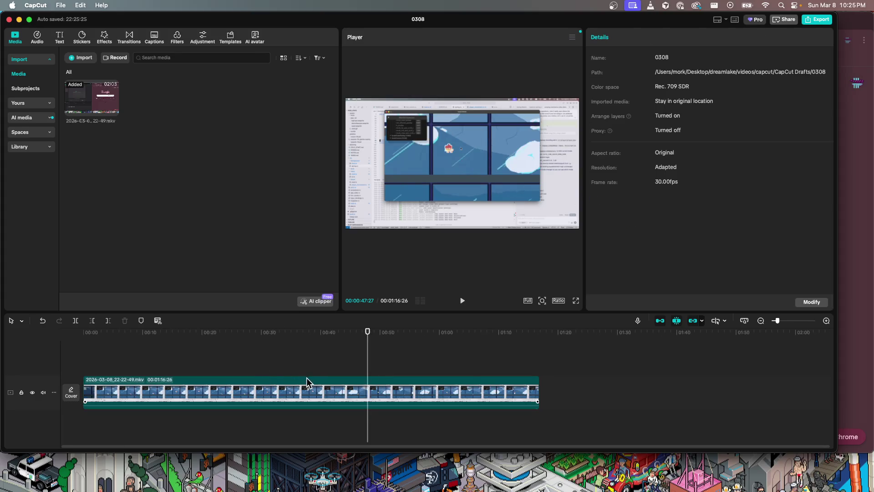
# - Play the trimmed clip from its start, stepping frame by frame to check the cut
pyautogui.moveTo(367, 366)
pyautogui.mouseDown()
pyautogui.moveTo(209, 338)
pyautogui.moveTo(81, 327)
pyautogui.mouseUp()
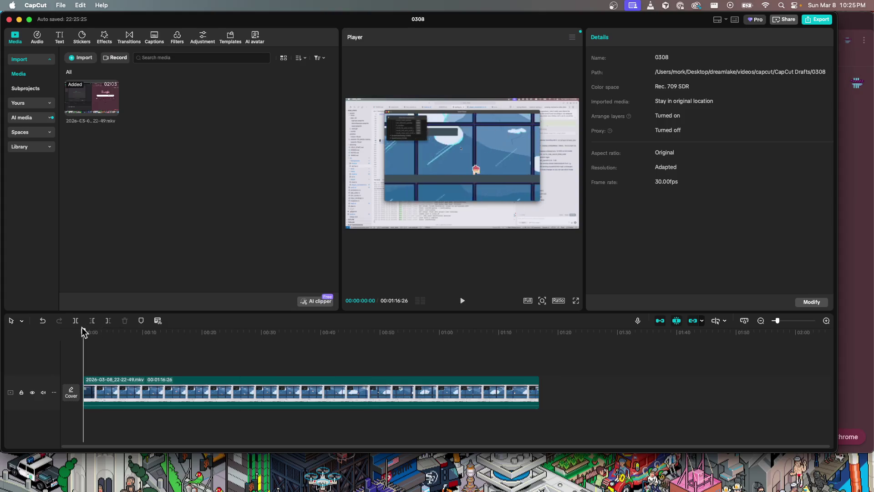
pyautogui.press('space')
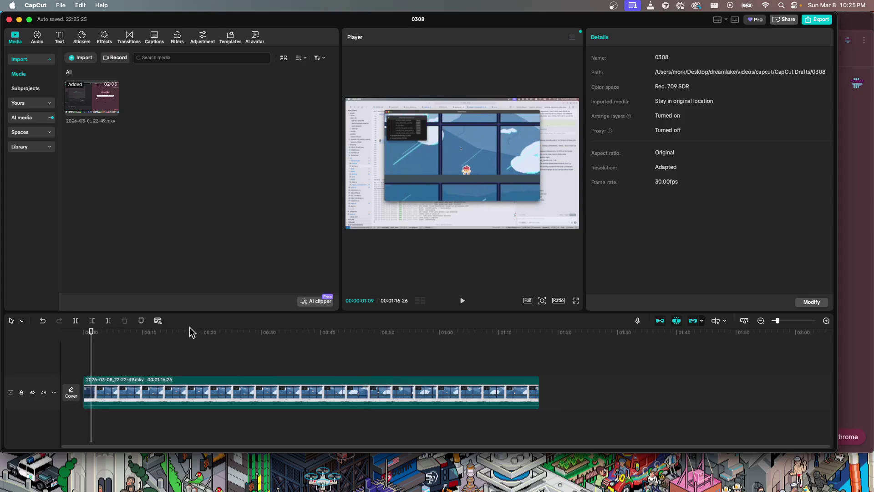
pyautogui.press('space')
pyautogui.press('Left')
pyautogui.press('Left')
pyautogui.press('Left')
pyautogui.press('space')
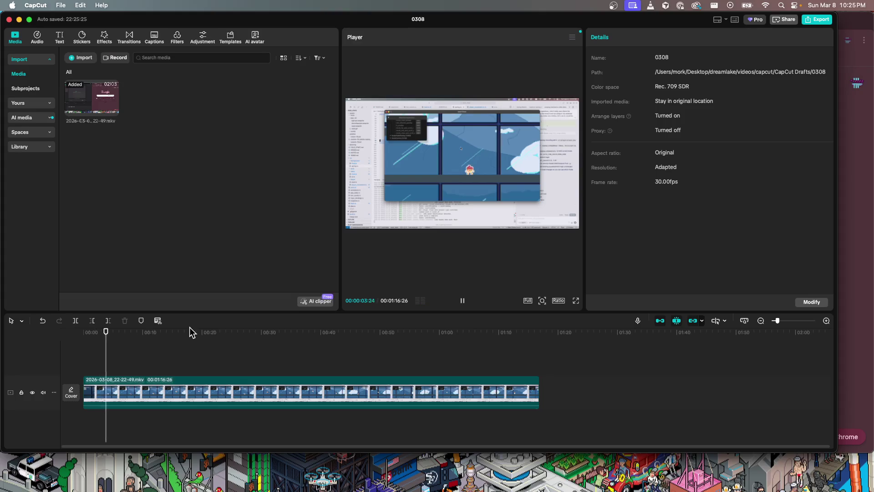
pyautogui.press('space')
pyautogui.press('Right')
pyautogui.press('Right')
pyautogui.press('Left')
pyautogui.press('Left')
pyautogui.press('Left')
pyautogui.press('Left')
pyautogui.press('Left')
pyautogui.press('Left')
pyautogui.press('Left')
pyautogui.press('Left')
pyautogui.press('Left')
pyautogui.press('Left')
pyautogui.press('Left')
pyautogui.press('Left')
pyautogui.press('Left')
pyautogui.press('Left')
pyautogui.press('Left')
pyautogui.press('Left')
pyautogui.press('Left')
pyautogui.press('Left')
pyautogui.press('Right')
# - Check the clip's end through its context menu and return the playhead to the start
pyautogui.press('Down')
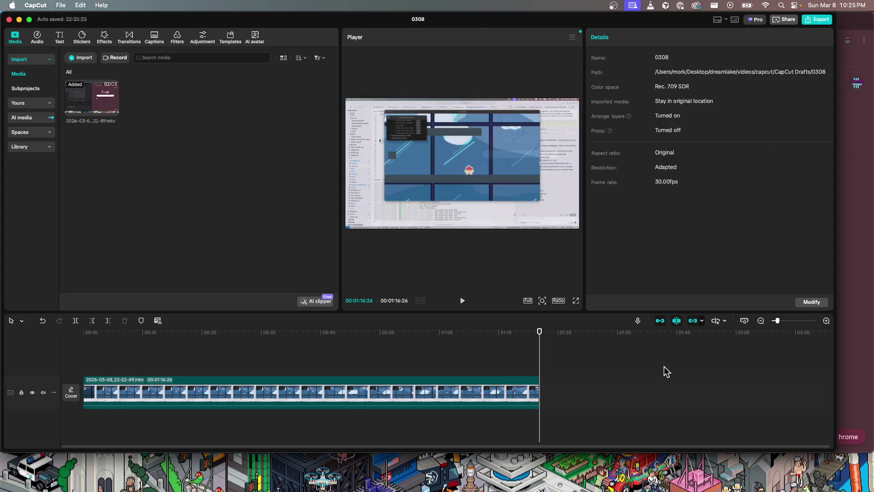
pyautogui.rightClick(612, 394)
pyautogui.click(604, 364)
pyautogui.press('Up')
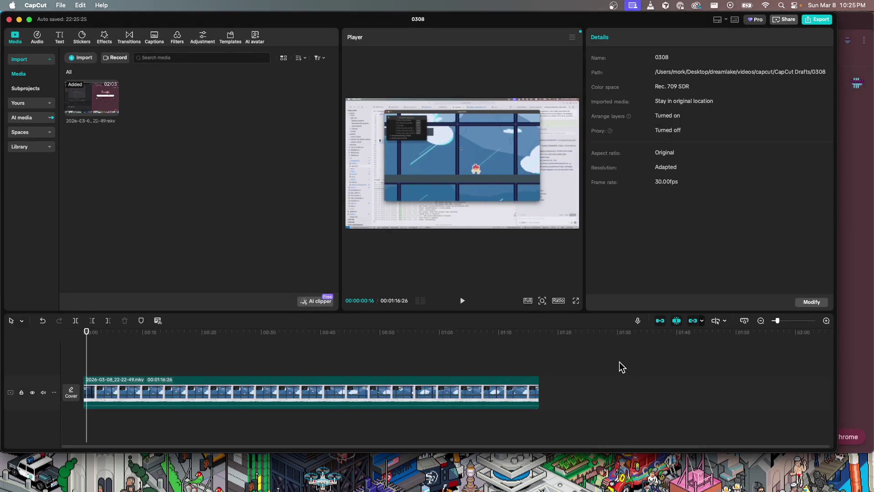
pyautogui.click(563, 301)
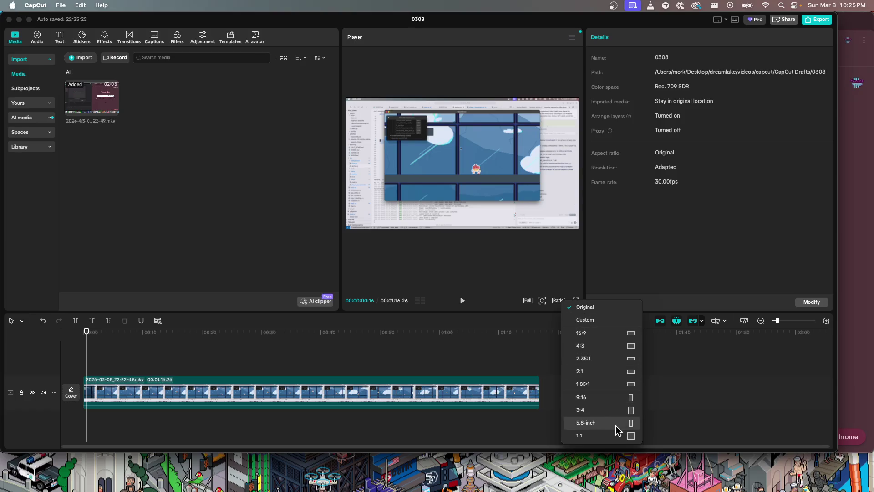
# - Set the canvas to 9:16 portrait and scale the footage up to 500%
pyautogui.click(594, 397)
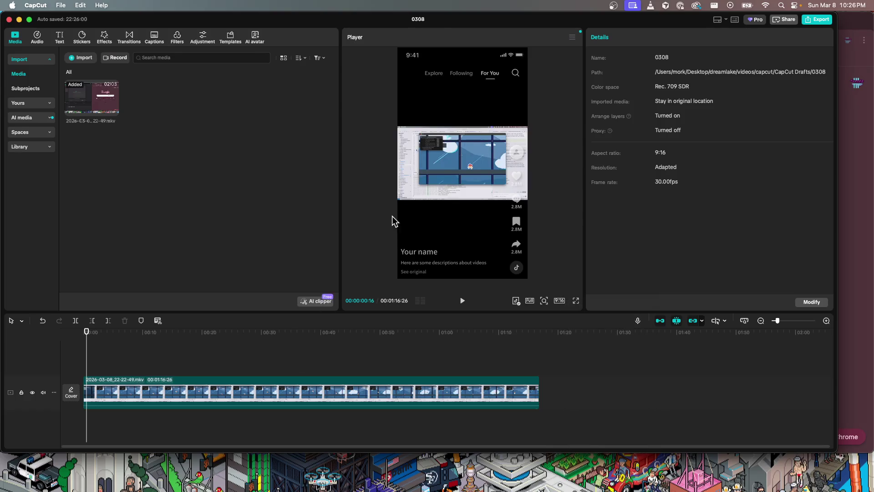
pyautogui.click(443, 169)
pyautogui.moveTo(528, 128); pyautogui.dragTo(693, 53)
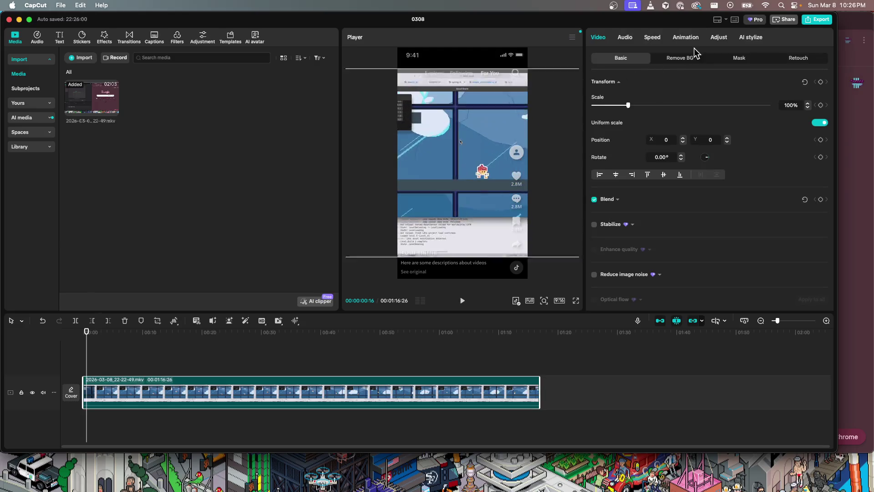
pyautogui.moveTo(471, 183); pyautogui.dragTo(521, 101)
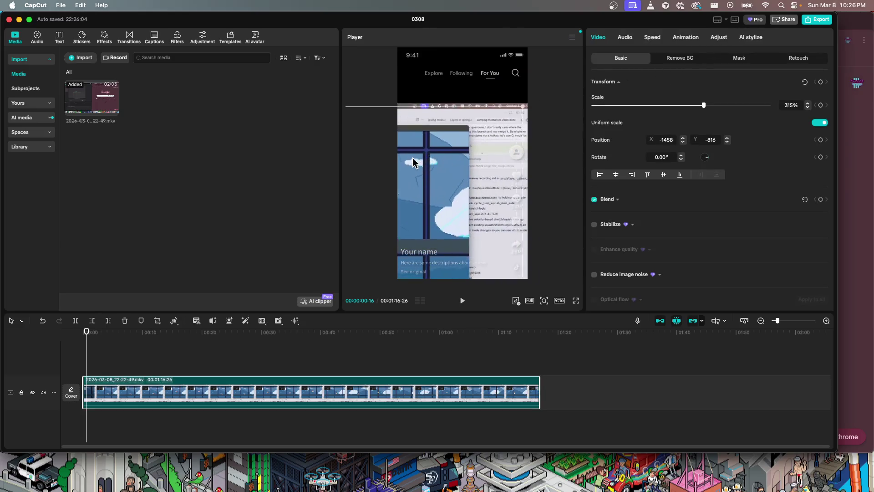
pyautogui.moveTo(486, 218)
pyautogui.mouseDown()
pyautogui.moveTo(539, 122)
pyautogui.moveTo(384, 152)
pyautogui.mouseUp()
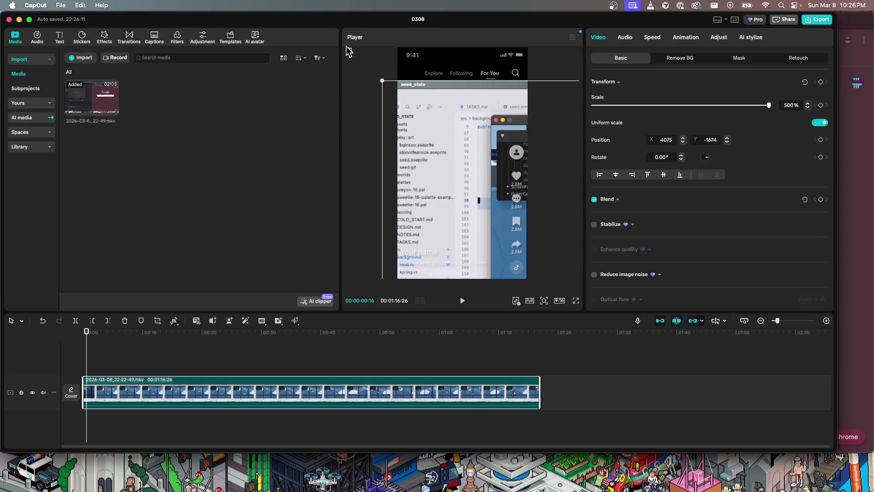
# - Position the footage at about X -313, Y -246 around the character, checking with playback
pyautogui.moveTo(382, 80); pyautogui.dragTo(374, 81)
pyautogui.moveTo(445, 132)
pyautogui.mouseDown()
pyautogui.moveTo(461, 212)
pyautogui.moveTo(400, 139)
pyautogui.mouseUp()
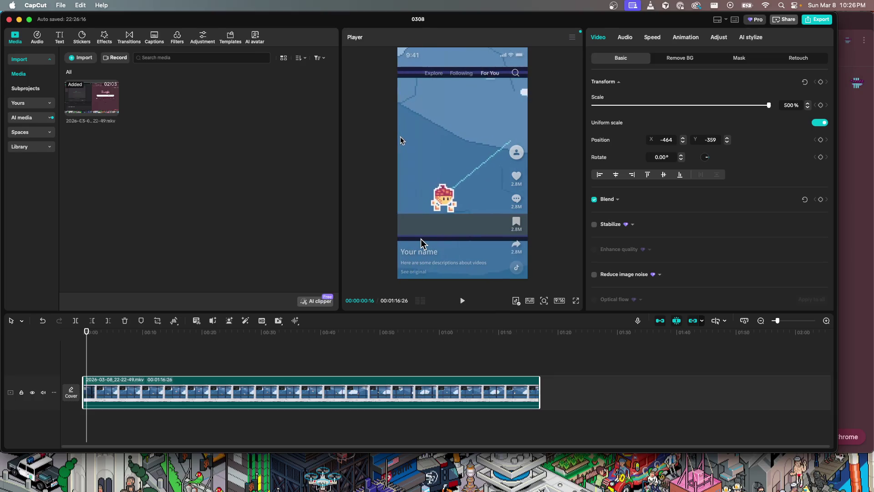
pyautogui.moveTo(419, 249); pyautogui.dragTo(420, 243)
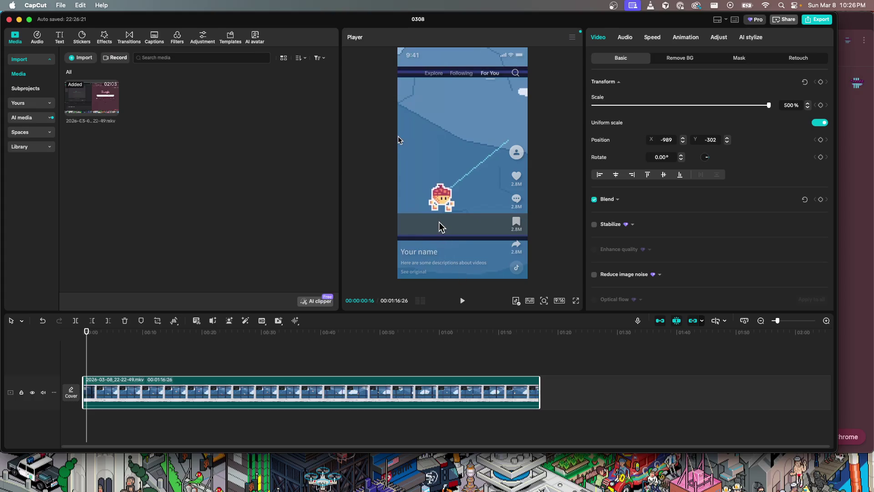
pyautogui.moveTo(457, 223); pyautogui.dragTo(458, 223)
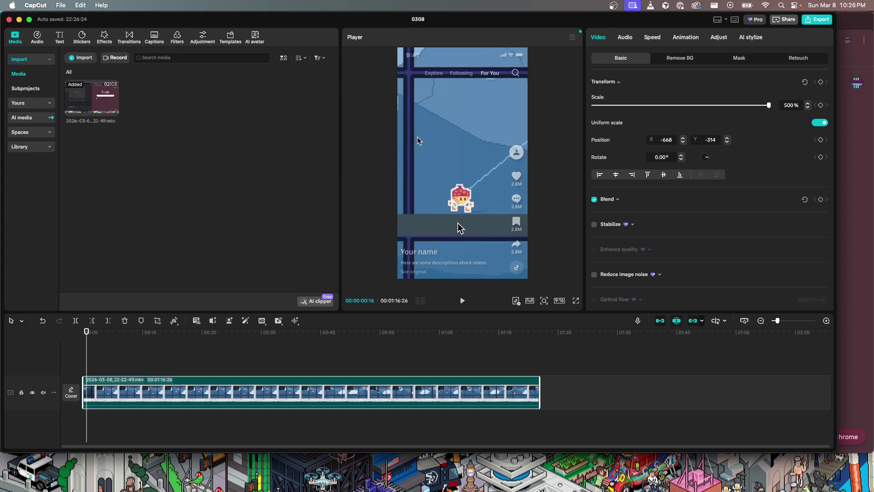
pyautogui.press('space')
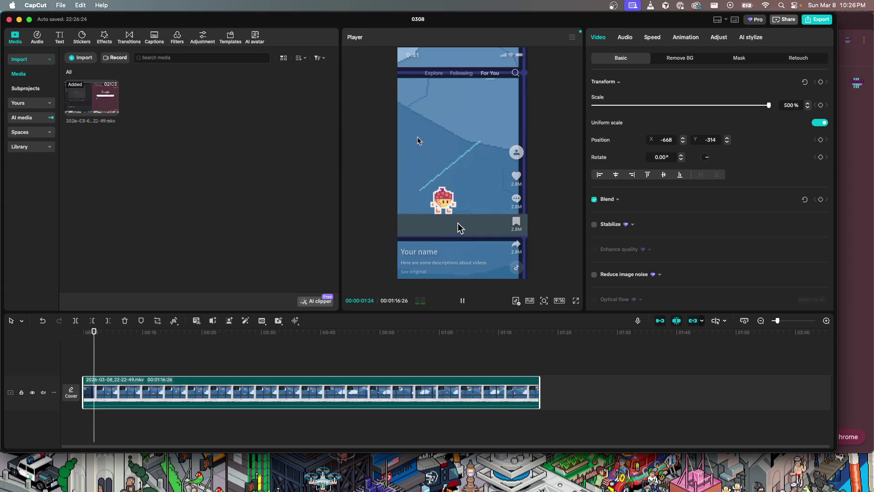
pyautogui.press('space')
pyautogui.moveTo(455, 223); pyautogui.dragTo(452, 184)
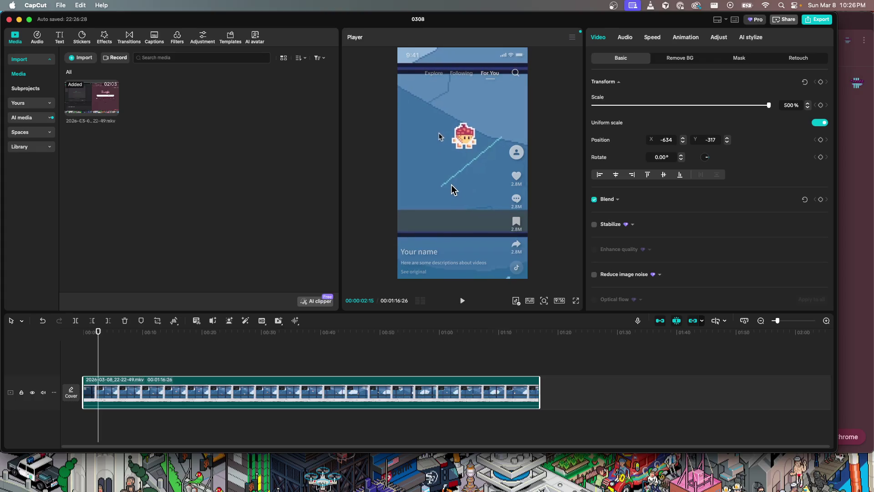
pyautogui.press('space')
pyautogui.press('space')
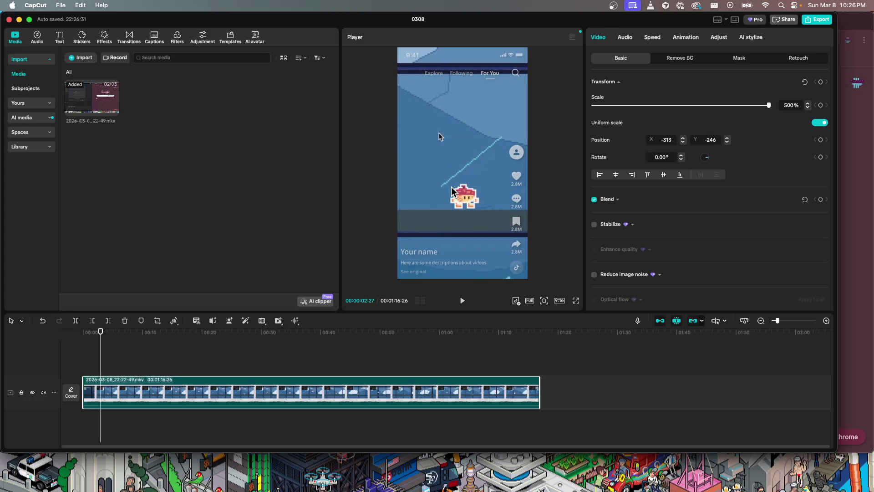
pyautogui.press('space')
pyautogui.press('space')
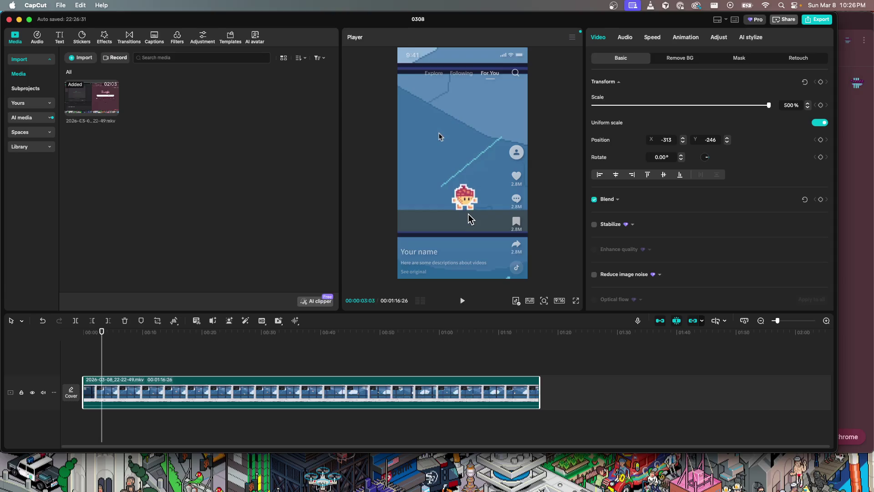
pyautogui.press('space')
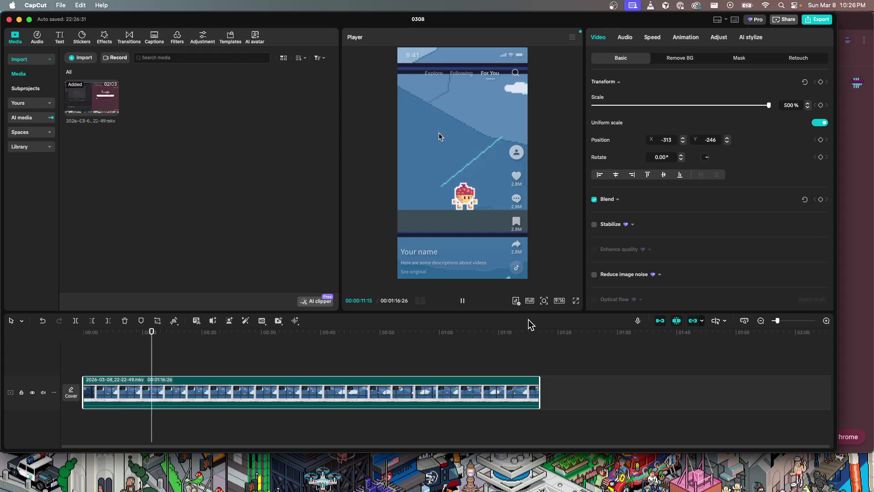
# - Review the footage and split the clip at about 00:13 with Cmd+B
pyautogui.press('space')
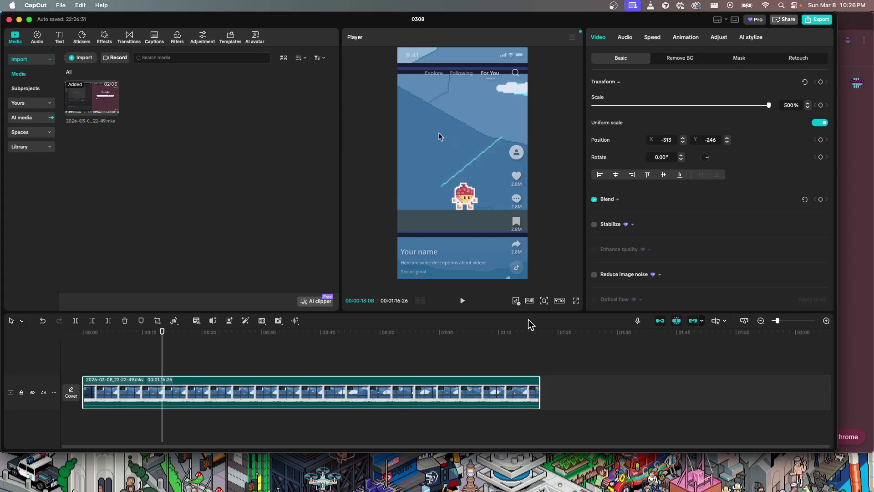
pyautogui.press('space')
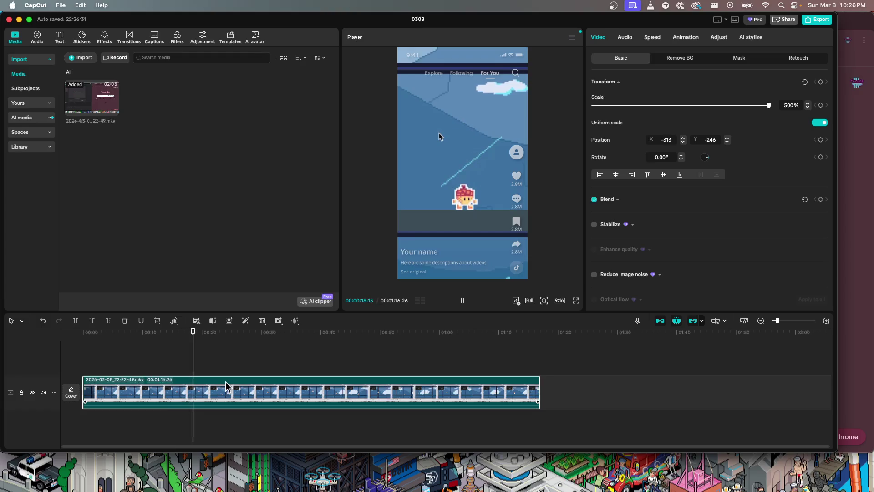
pyautogui.press('space')
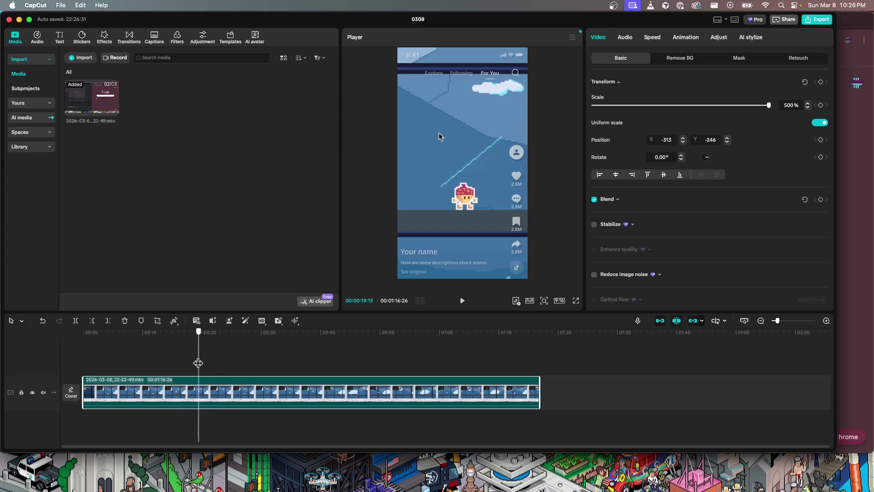
pyautogui.moveTo(183, 363); pyautogui.dragTo(119, 365)
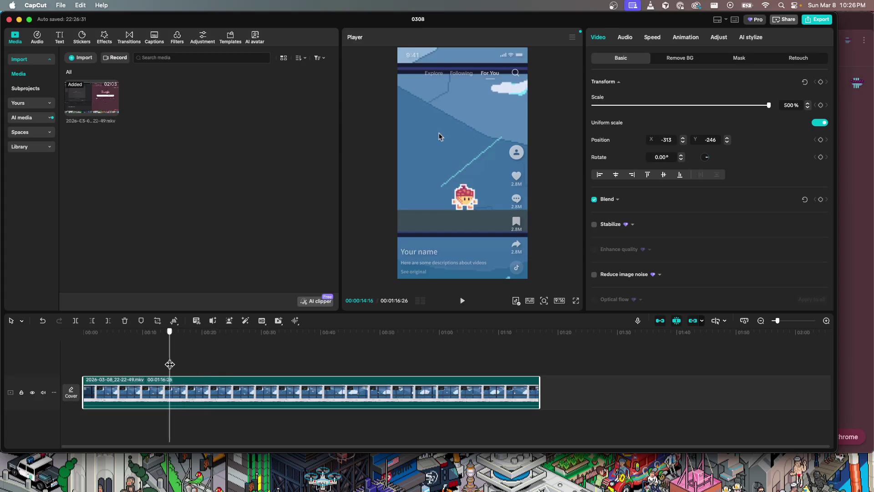
pyautogui.press('space')
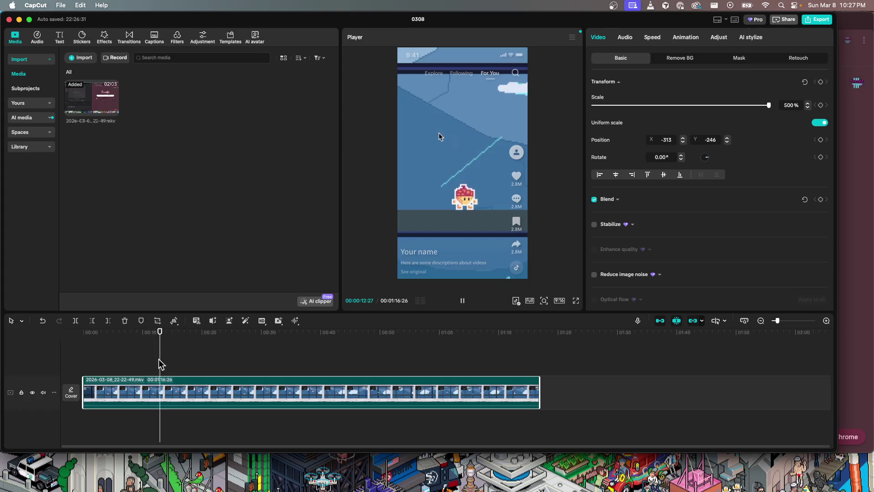
pyautogui.press('space')
pyautogui.press('Left')
pyautogui.press('Left')
pyautogui.press('Left')
pyautogui.press('Left')
pyautogui.press('Left')
pyautogui.press('Left')
pyautogui.press('Left')
pyautogui.press('Left')
pyautogui.press('Left')
pyautogui.press('Left')
pyautogui.press('Left')
pyautogui.press('Left')
pyautogui.press('Left')
pyautogui.press('Left')
pyautogui.press('Left')
pyautogui.press('Left')
pyautogui.press('Left')
pyautogui.press('Left')
pyautogui.press('Left')
pyautogui.press('Left')
pyautogui.press('Left')
pyautogui.press('Left')
pyautogui.press('Left')
pyautogui.press('Left')
pyautogui.press('Left')
pyautogui.press('Left')
pyautogui.press('Left')
pyautogui.press('Left')
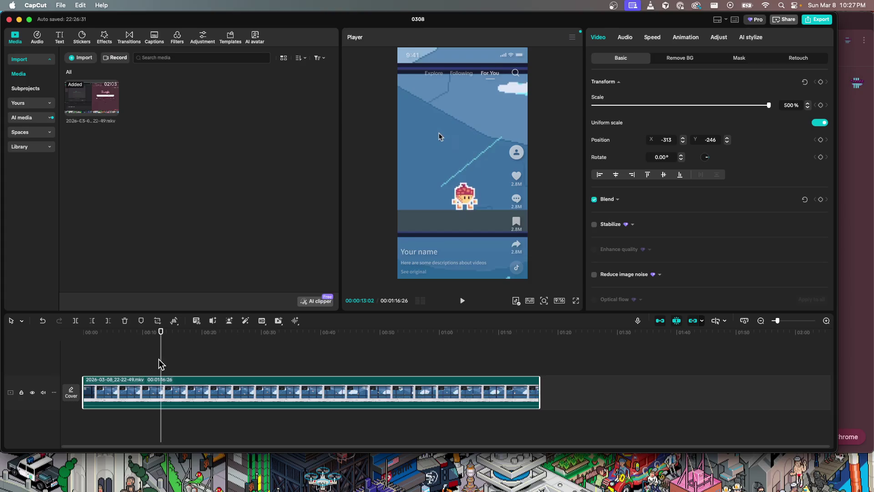
pyautogui.press('super+b')
# - Delete the roughly 3-second opening piece, shortening the video to 00:01:13:24
pyautogui.click(152, 362)
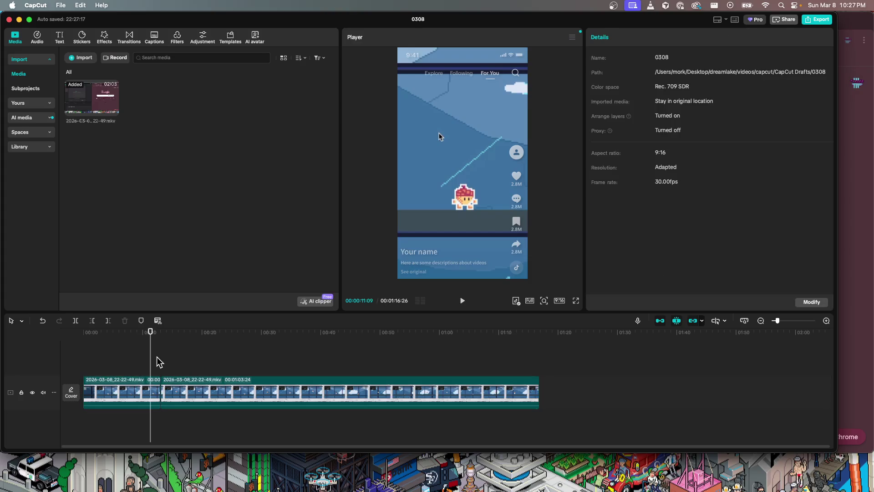
pyautogui.moveTo(151, 365); pyautogui.dragTo(97, 371)
pyautogui.press('Right')
pyautogui.press('Right')
pyautogui.press('Right')
pyautogui.press('Right')
pyautogui.press('Right')
pyautogui.press('Right')
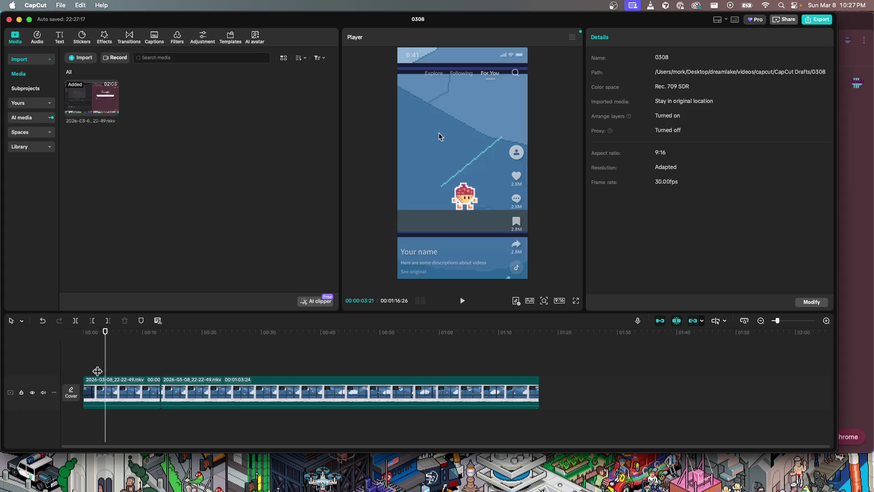
pyautogui.press('Right')
pyautogui.press('Right')
pyautogui.press('Right')
pyautogui.press('Right')
pyautogui.press('Left')
pyautogui.press('Left')
pyautogui.press('Left')
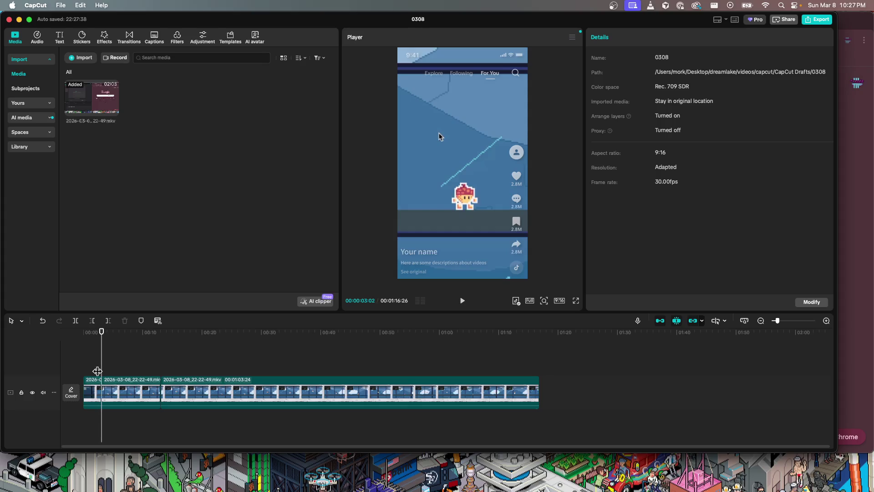
pyautogui.click(93, 393)
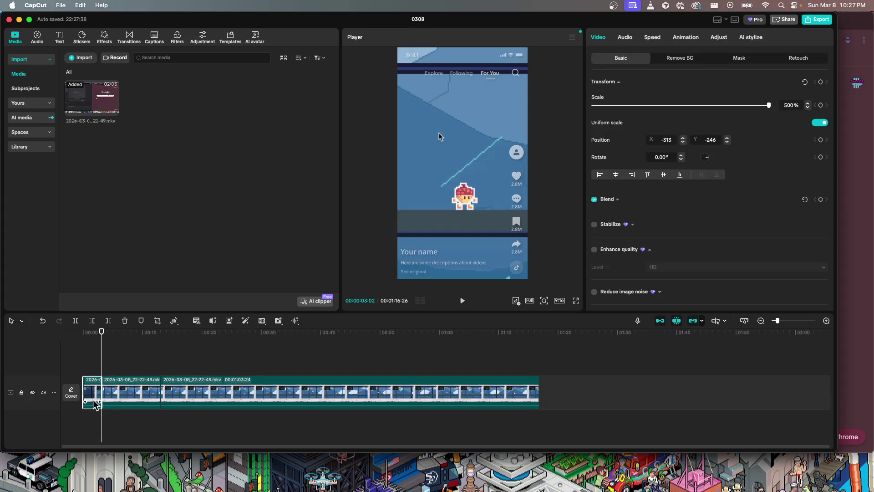
pyautogui.press('Delete')
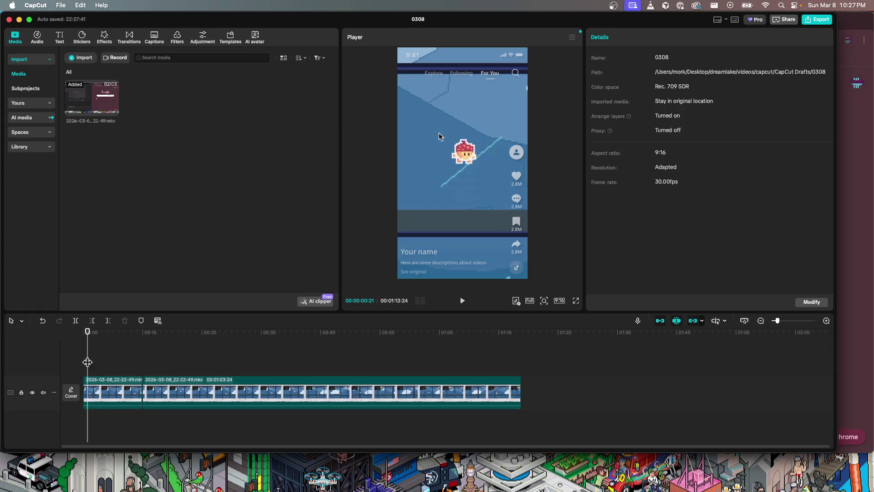
pyautogui.press('space')
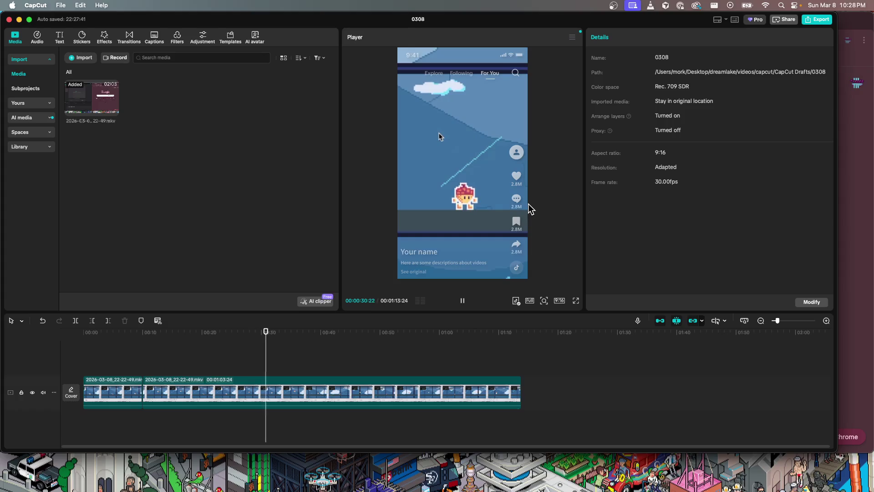
pyautogui.press('space')
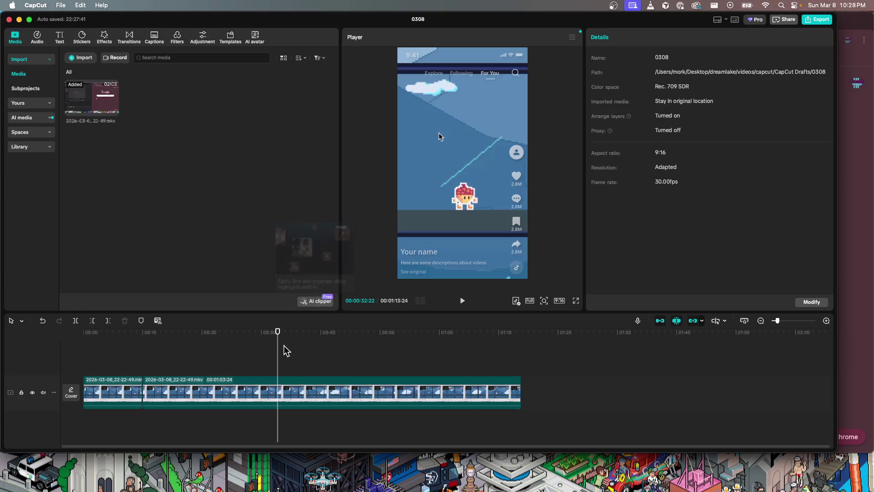
pyautogui.moveTo(276, 358); pyautogui.dragTo(172, 369)
pyautogui.press('space')
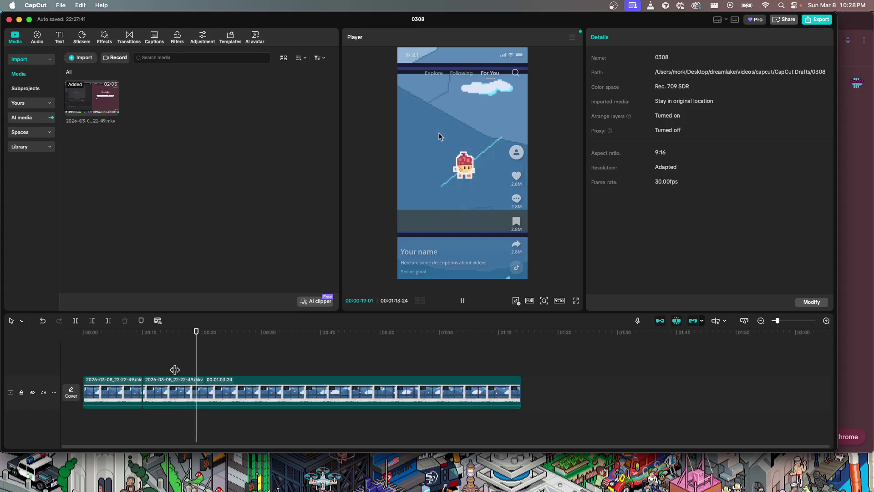
pyautogui.press('space')
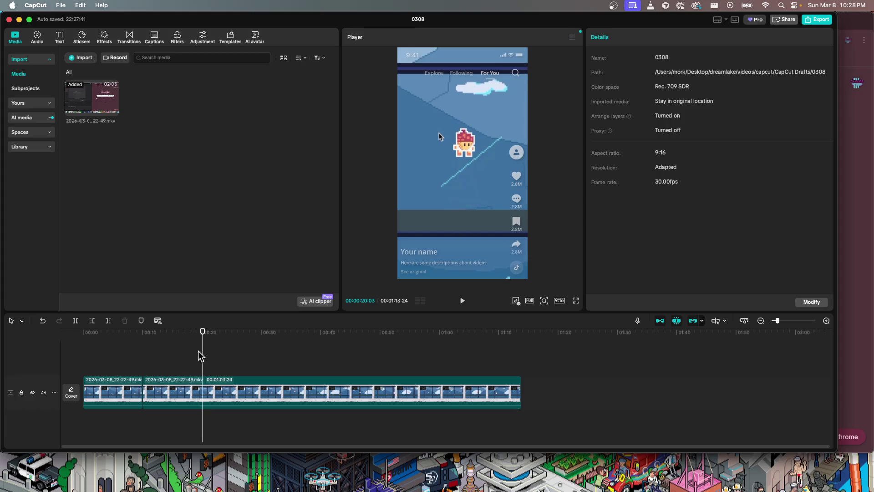
pyautogui.moveTo(202, 353); pyautogui.dragTo(179, 364)
pyautogui.press('space')
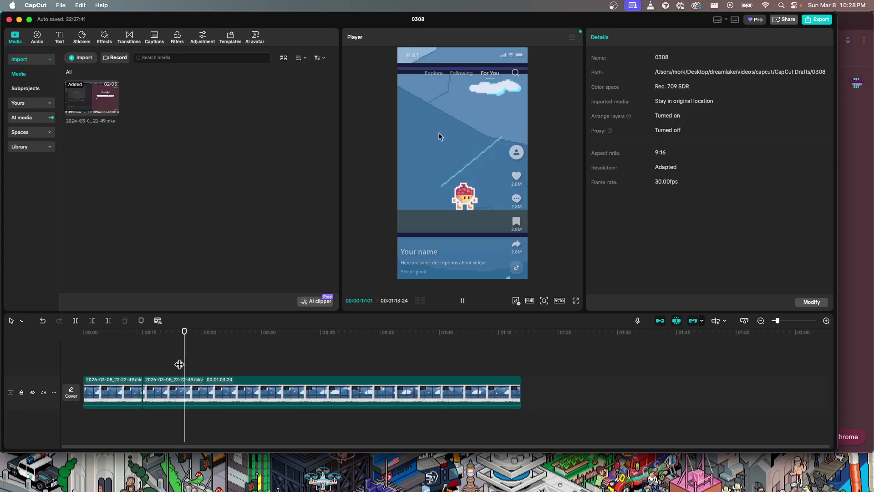
pyautogui.press('space')
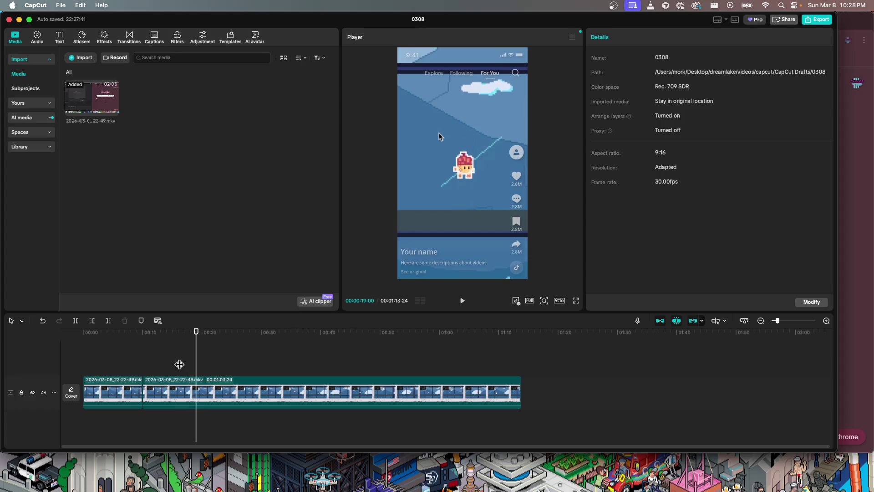
pyautogui.press('space')
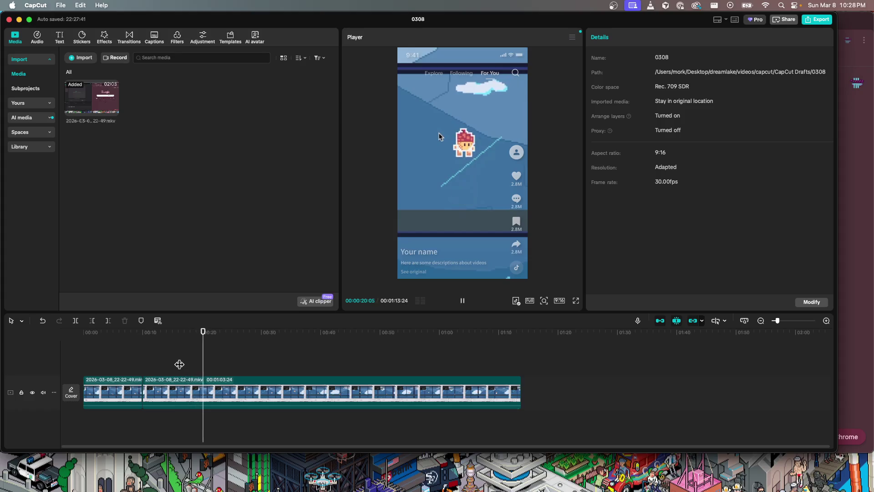
pyautogui.press('Left')
pyautogui.press('Left')
pyautogui.press('Left')
pyautogui.press('Left')
pyautogui.press('Left')
pyautogui.press('Left')
pyautogui.press('Left')
pyautogui.press('Left')
pyautogui.press('Left')
pyautogui.press('Left')
pyautogui.press('Left')
pyautogui.press('Left')
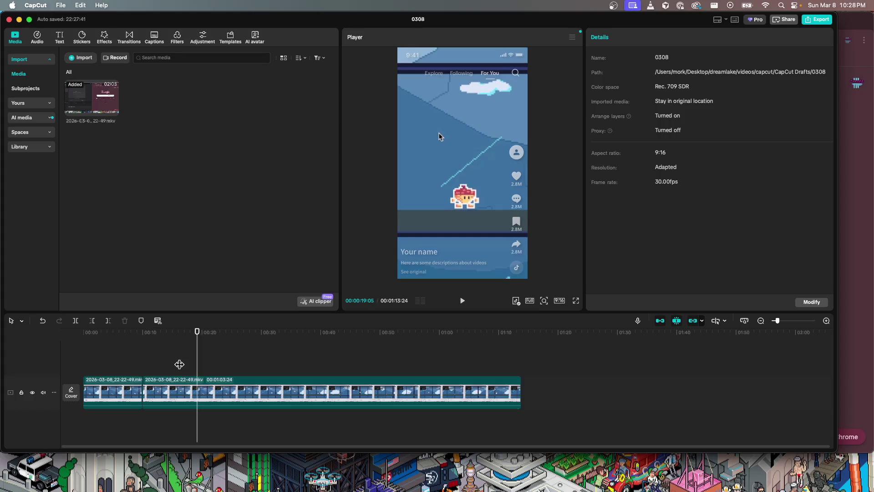
pyautogui.press('Left')
pyautogui.press('Left')
pyautogui.press('Left')
pyautogui.press('Left')
pyautogui.press('Left')
pyautogui.press('Left')
pyautogui.press('Left')
pyautogui.press('Left')
pyautogui.press('Left')
pyautogui.press('Left')
pyautogui.press('Left')
pyautogui.press('Left')
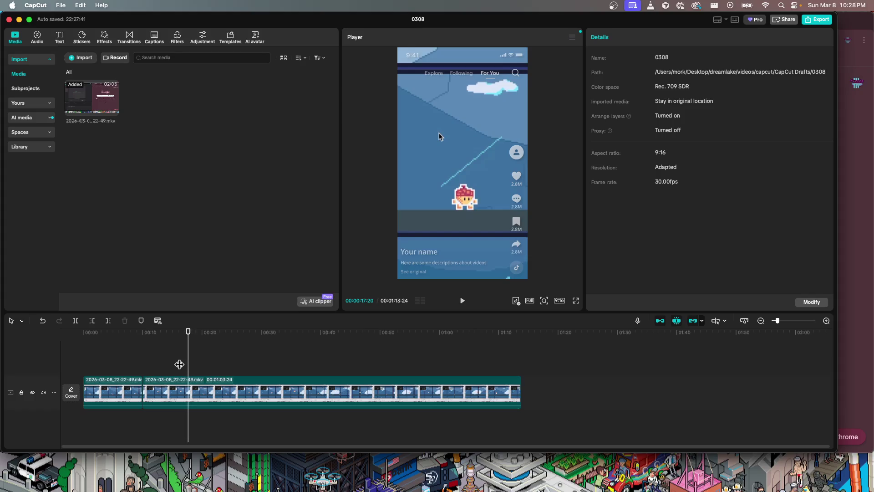
# - Split the second piece at about 18 seconds, then move ahead to about 20 seconds
pyautogui.click(187, 380)
pyautogui.press('super+b')
pyautogui.press('Left')
pyautogui.press('Left')
pyautogui.press('Left')
pyautogui.press('Left')
pyautogui.press('Left')
pyautogui.press('Left')
pyautogui.press('Left')
pyautogui.press('Left')
pyautogui.press('Left')
pyautogui.press('Left')
pyautogui.press('Left')
pyautogui.press('Left')
pyautogui.press('Left')
pyautogui.press('Left')
pyautogui.press('Left')
pyautogui.press('Left')
pyautogui.press('Left')
pyautogui.press('Left')
pyautogui.press('Left')
pyautogui.press('Left')
pyautogui.press('Left')
pyautogui.press('Left')
pyautogui.press('Left')
pyautogui.press('Left')
pyautogui.press('Left')
pyautogui.press('Left')
pyautogui.press('Left')
pyautogui.press('Left')
pyautogui.press('Left')
pyautogui.press('Left')
pyautogui.press('Left')
pyautogui.press('Left')
pyautogui.press('Left')
pyautogui.press('Left')
pyautogui.press('Left')
pyautogui.press('Left')
pyautogui.press('Left')
pyautogui.press('Left')
pyautogui.press('Left')
pyautogui.press('Left')
pyautogui.press('Left')
pyautogui.press('Left')
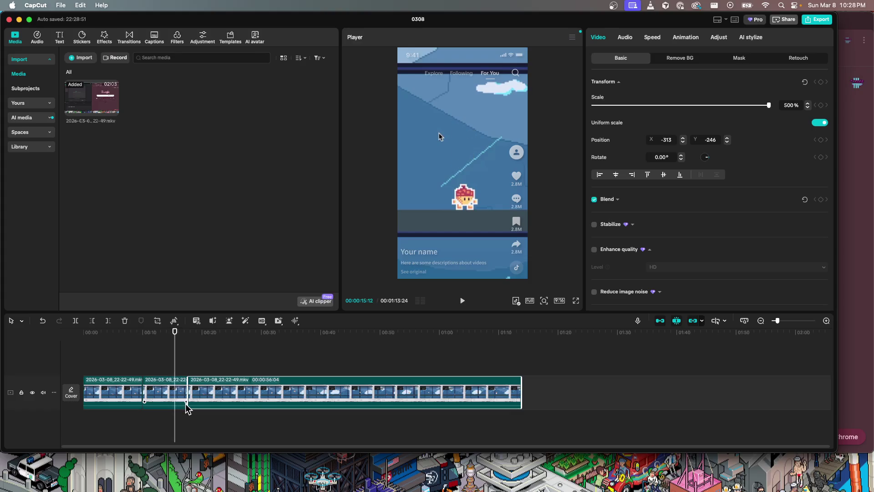
pyautogui.moveTo(175, 366)
pyautogui.mouseDown()
pyautogui.moveTo(300, 378)
pyautogui.moveTo(289, 378)
pyautogui.mouseUp()
# - Split at 34 seconds and delete the short piece just before it
pyautogui.click(288, 380)
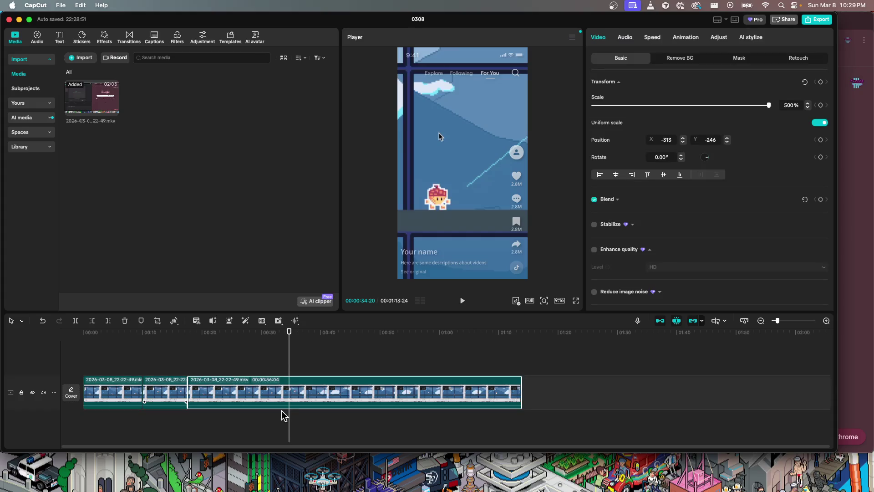
pyautogui.press('super+b')
pyautogui.moveTo(288, 360); pyautogui.dragTo(273, 365)
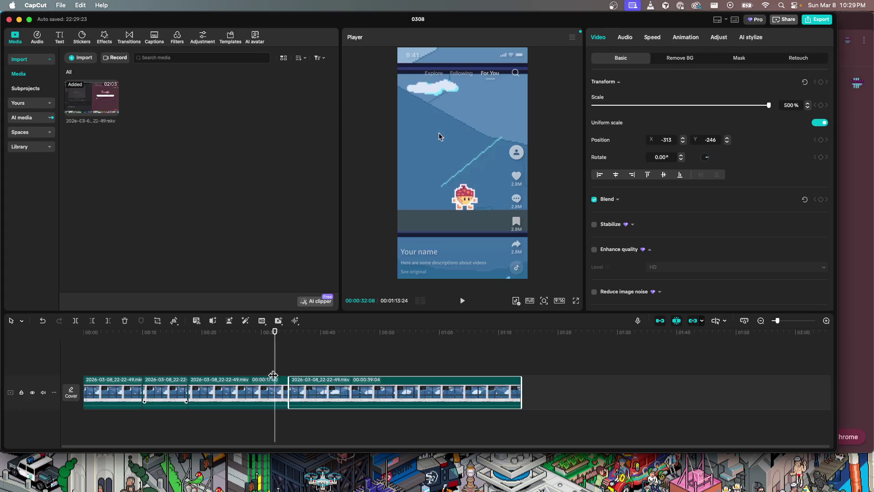
pyautogui.click(274, 381)
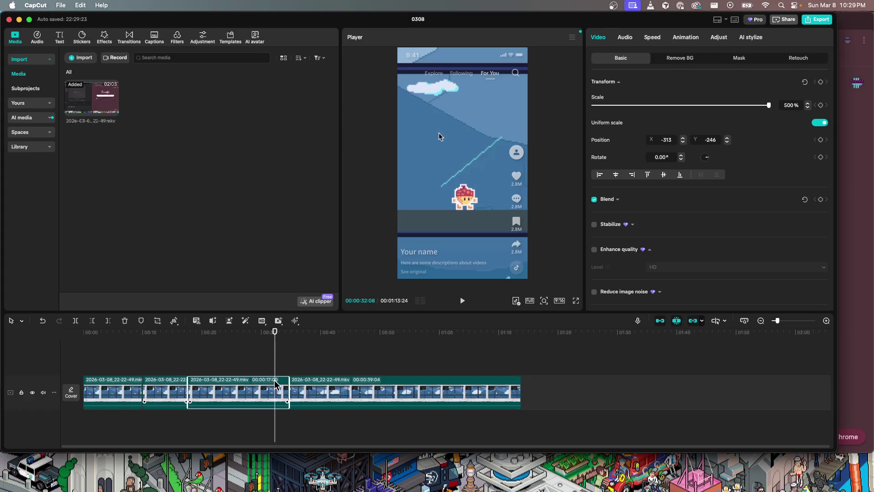
pyautogui.press('Delete')
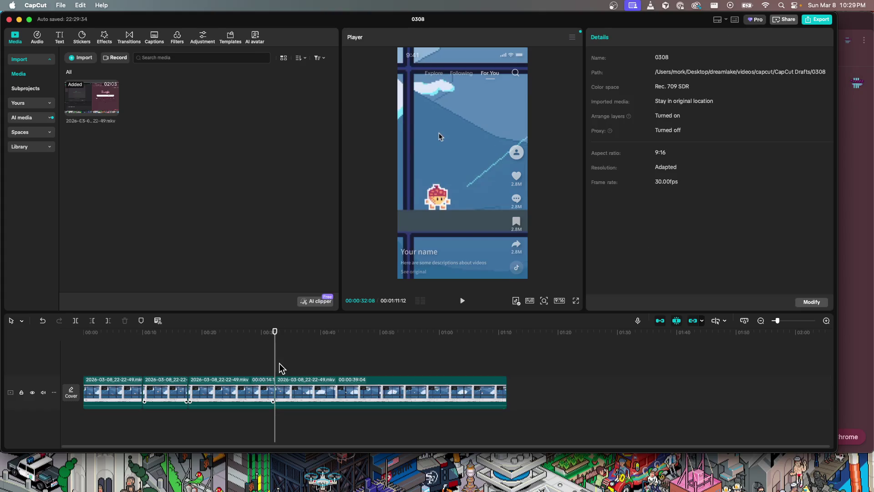
pyautogui.moveTo(273, 369)
pyautogui.mouseDown()
pyautogui.moveTo(81, 357)
pyautogui.moveTo(205, 354)
pyautogui.moveTo(291, 365)
pyautogui.mouseUp()
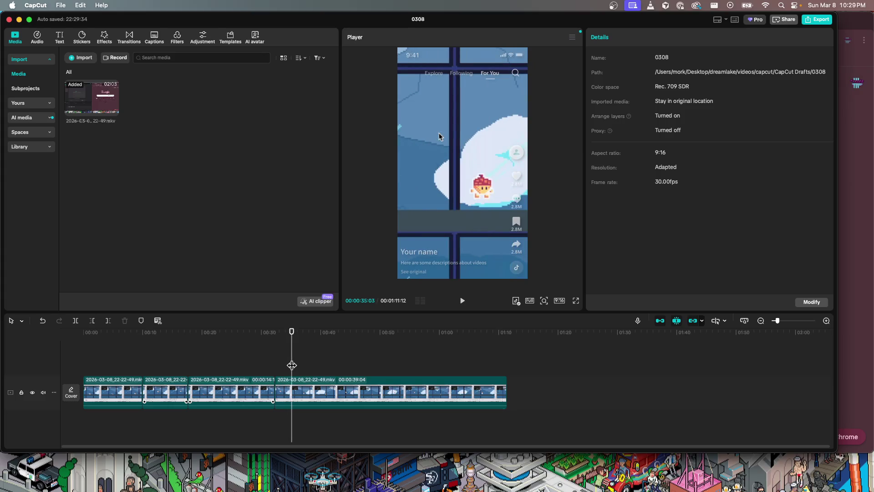
# - Reframe the footage from 35 seconds onward to keep the character in view
pyautogui.click(300, 381)
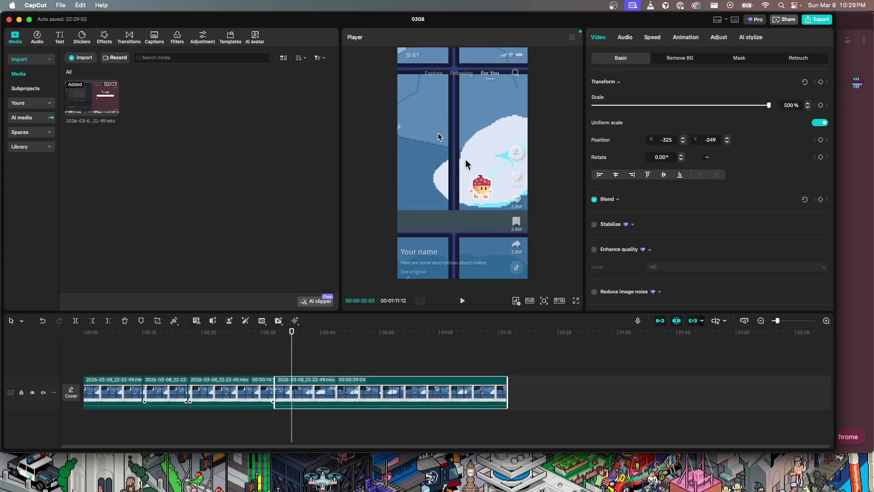
pyautogui.moveTo(467, 171); pyautogui.dragTo(430, 167)
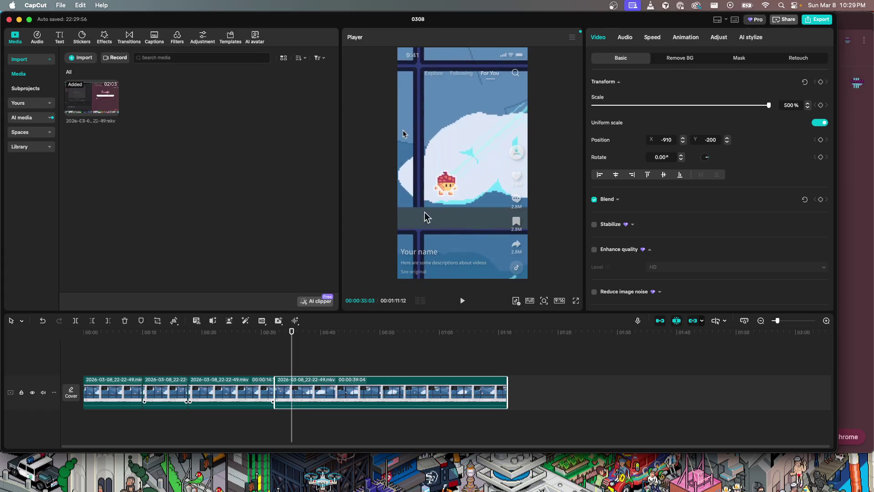
pyautogui.press('space')
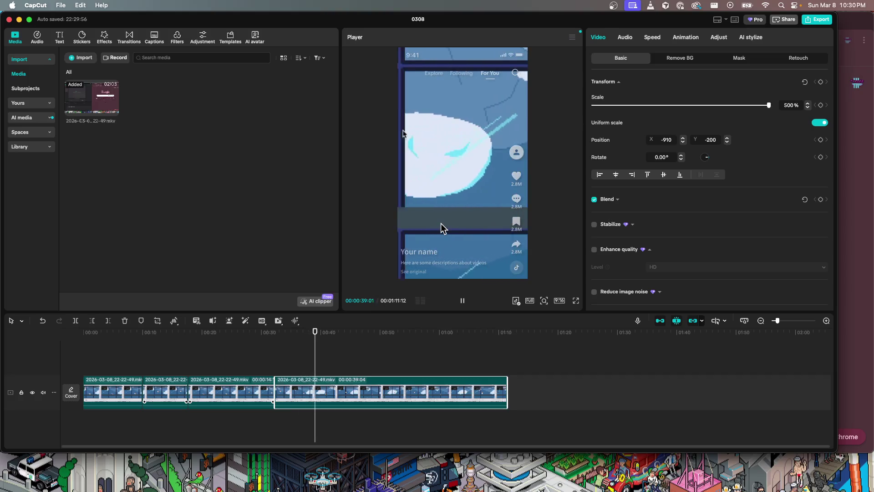
pyautogui.press('space')
pyautogui.moveTo(465, 226)
pyautogui.mouseDown()
pyautogui.moveTo(496, 216)
pyautogui.moveTo(455, 212)
pyautogui.mouseUp()
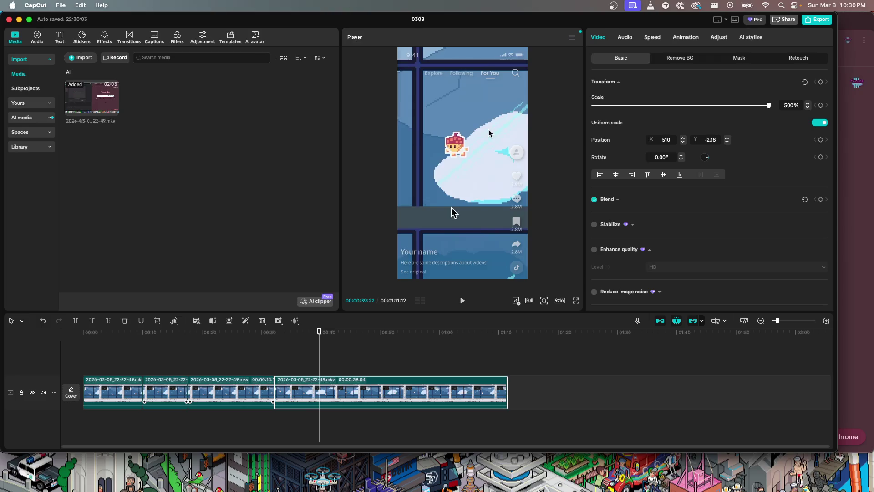
pyautogui.press('space')
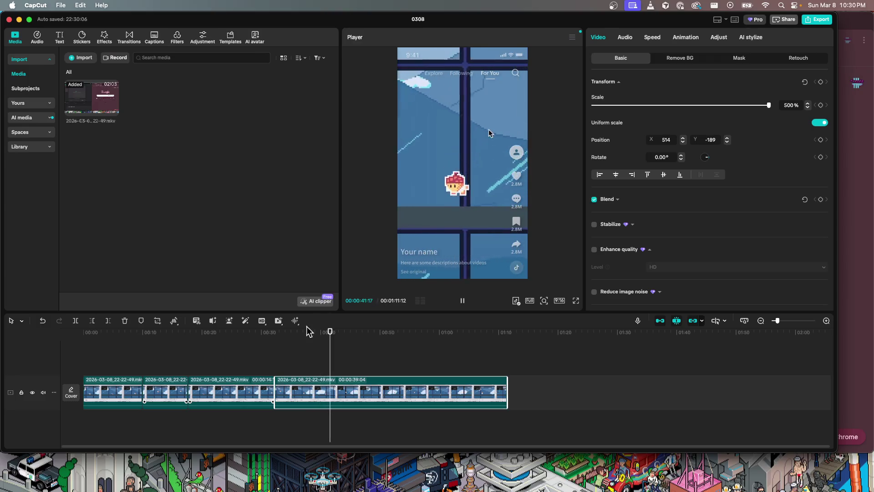
pyautogui.click(287, 364)
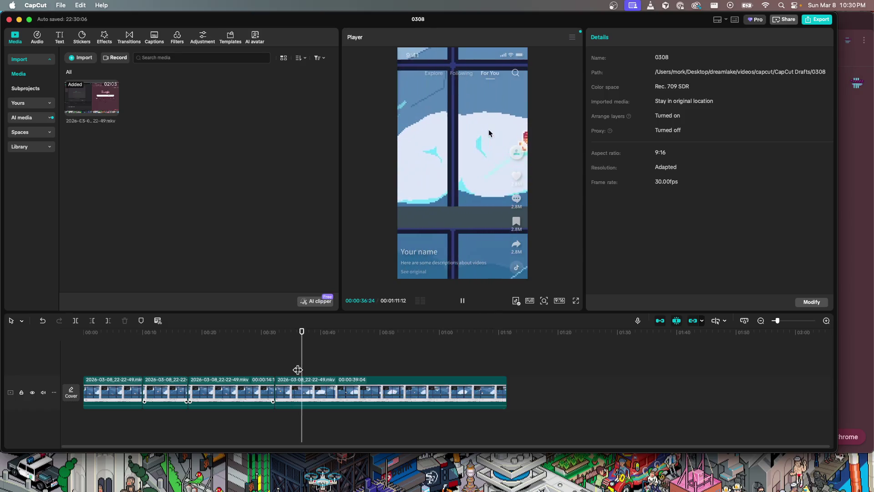
pyautogui.press('space')
# - Shift the footage left near 34 seconds, then split the clip at about 00:37
pyautogui.moveTo(302, 368); pyautogui.dragTo(278, 368)
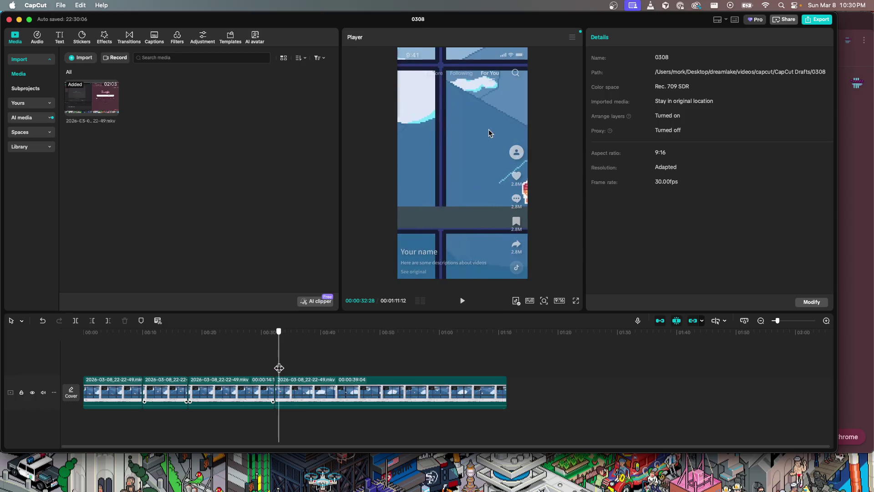
pyautogui.moveTo(459, 192)
pyautogui.mouseDown()
pyautogui.moveTo(417, 197)
pyautogui.moveTo(452, 195)
pyautogui.mouseUp()
pyautogui.press('space')
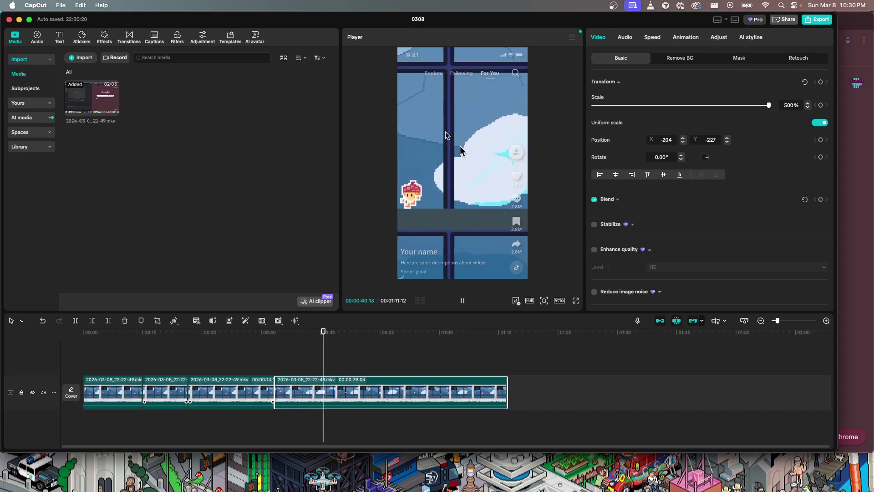
pyautogui.press('space')
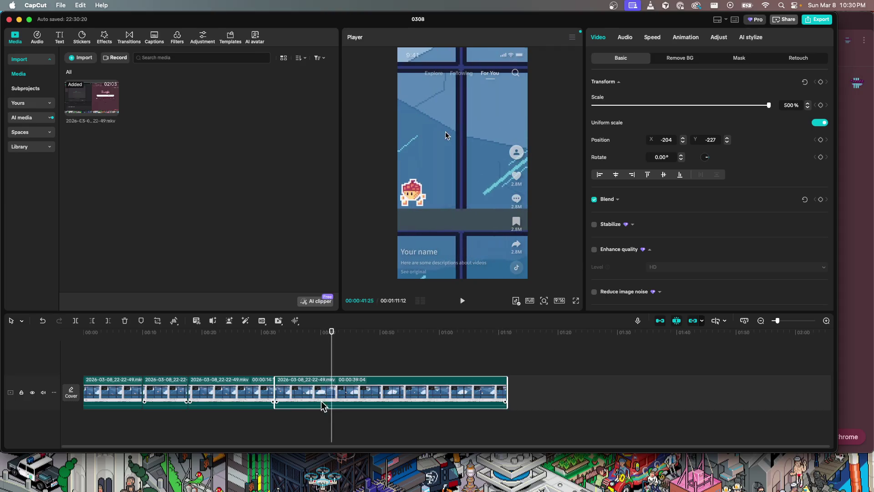
pyautogui.moveTo(332, 374); pyautogui.dragTo(305, 375)
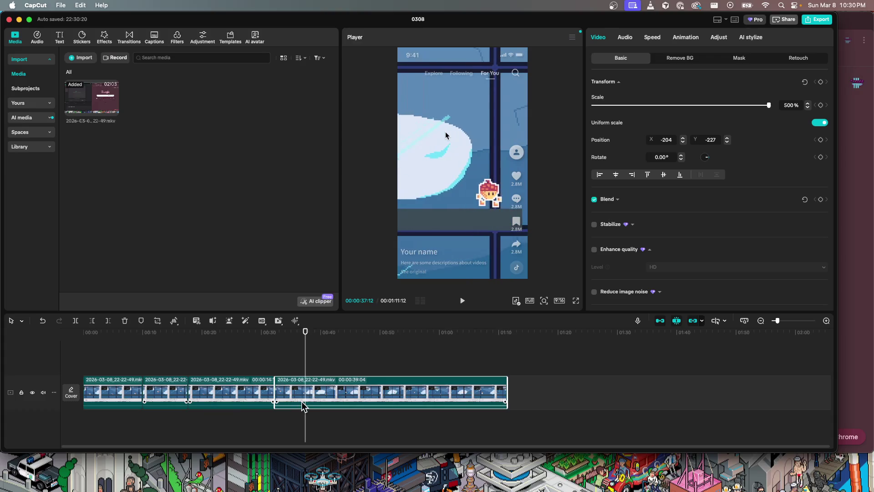
pyautogui.press('super+b')
# - Split the footage at the next cut point and delete the six-second piece, closing the gap
pyautogui.moveTo(306, 361); pyautogui.dragTo(352, 361)
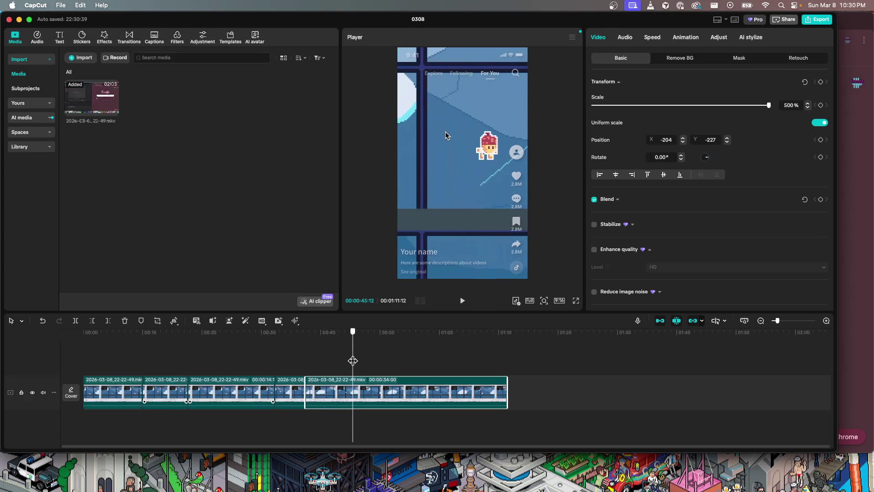
pyautogui.moveTo(353, 361); pyautogui.dragTo(344, 360)
pyautogui.press('super+b')
pyautogui.click(331, 380)
pyautogui.press('Delete')
# - Split the clip near 49 seconds and delete an unwanted stretch around 43 seconds
pyautogui.moveTo(344, 370); pyautogui.dragTo(378, 367)
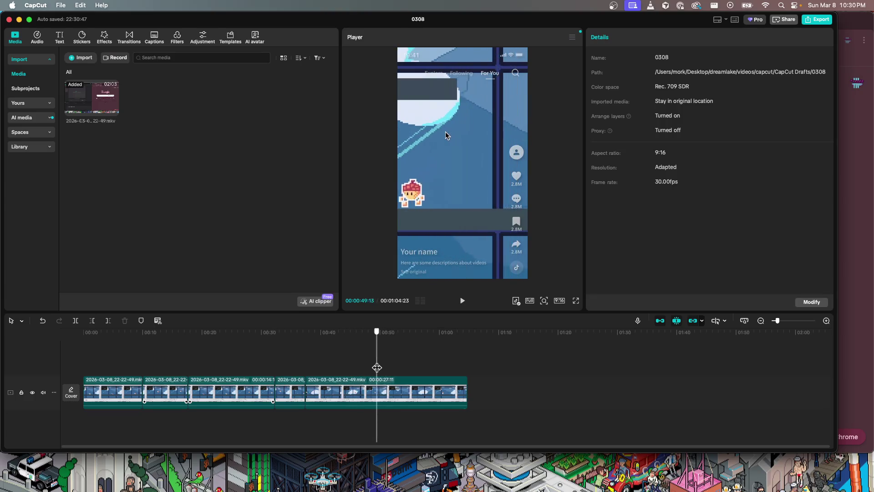
pyautogui.moveTo(379, 367); pyautogui.dragTo(380, 367)
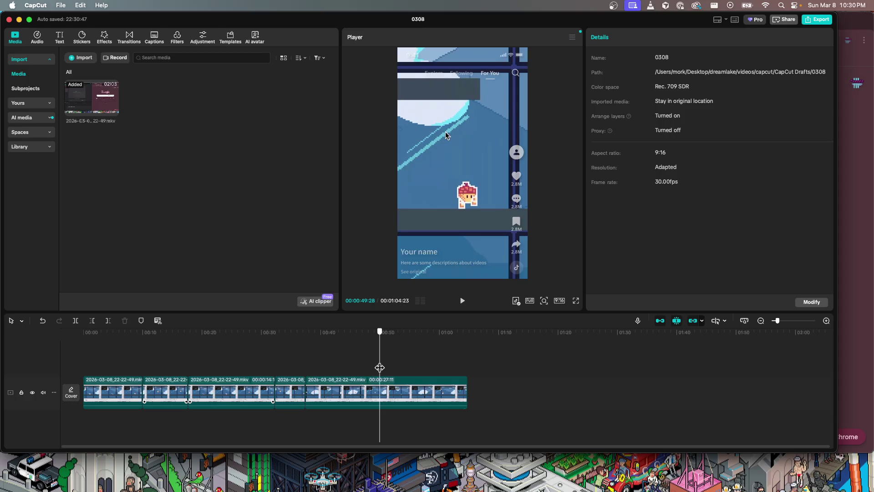
pyautogui.press('super+b')
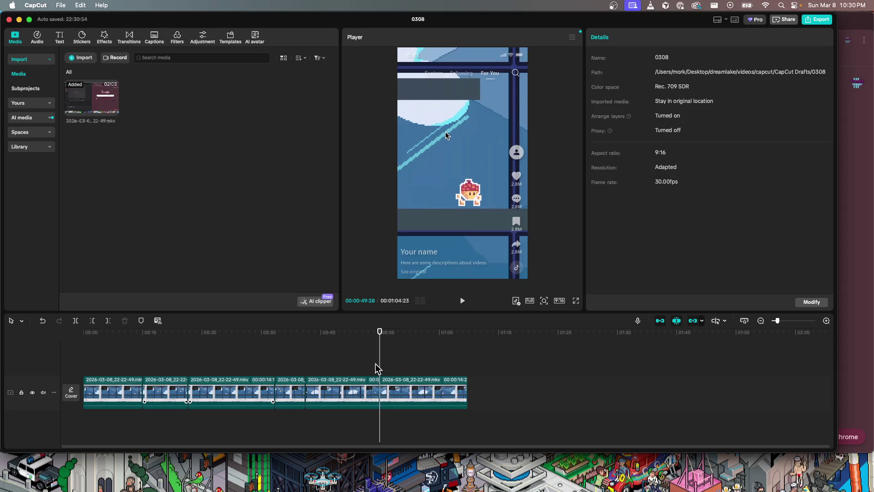
pyautogui.moveTo(381, 369); pyautogui.dragTo(342, 375)
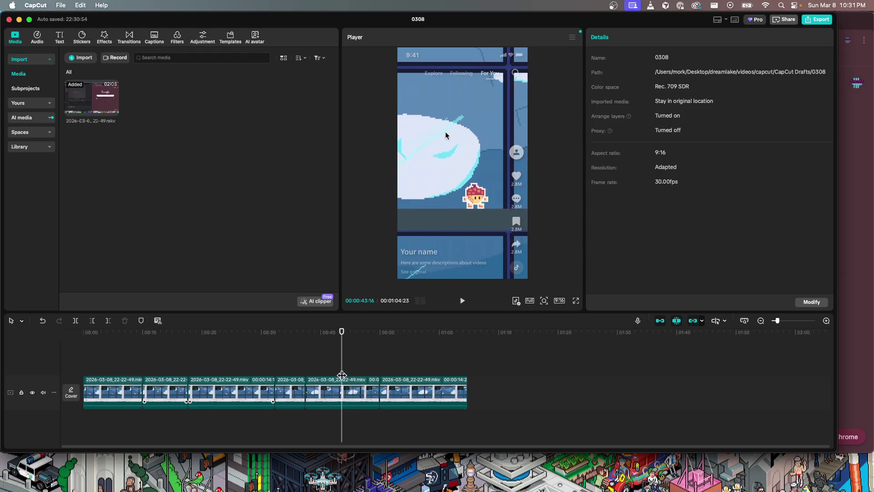
pyautogui.click(362, 378)
pyautogui.press('Delete')
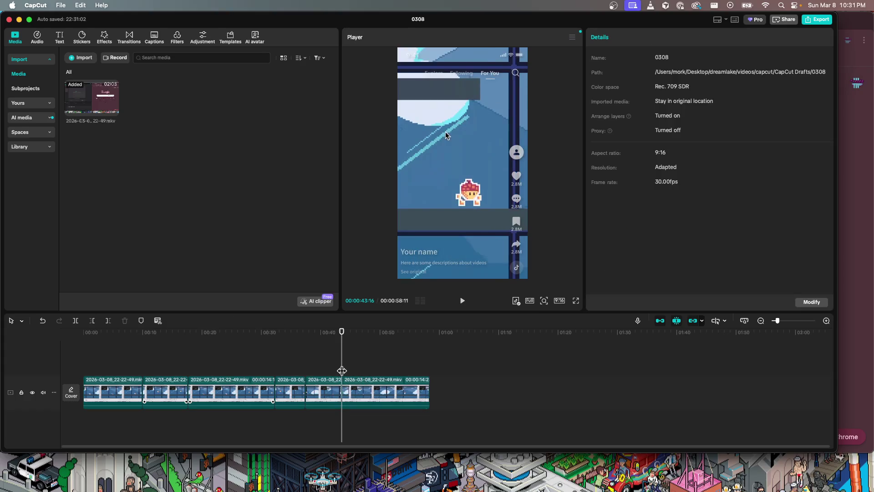
# - Delete the final clip so the edit ends at 00:00:48:28
pyautogui.moveTo(343, 370); pyautogui.dragTo(375, 374)
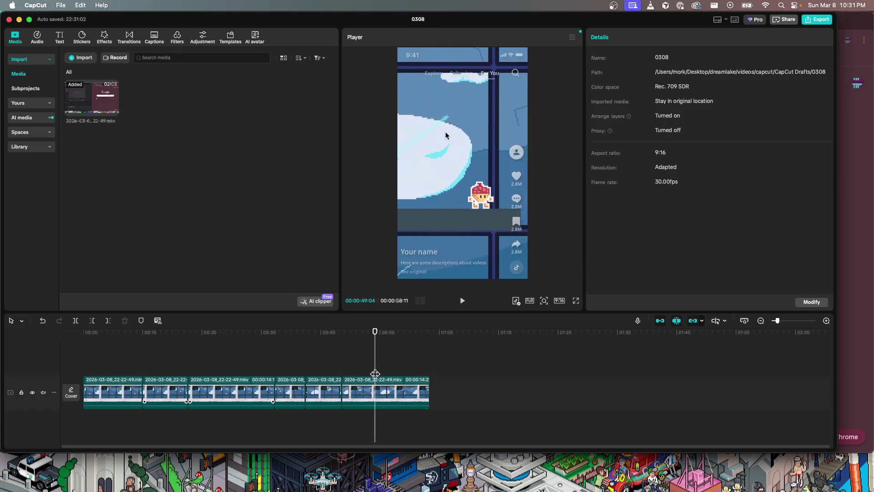
pyautogui.click(376, 380)
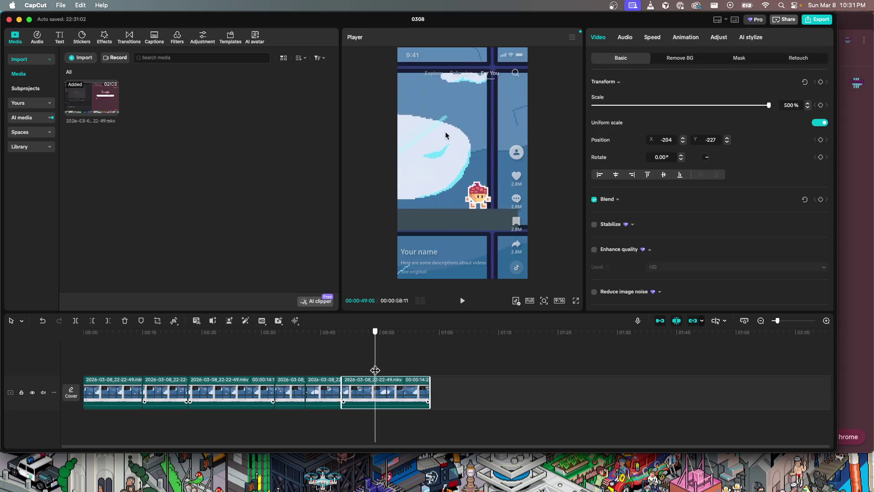
pyautogui.moveTo(375, 370); pyautogui.dragTo(374, 370)
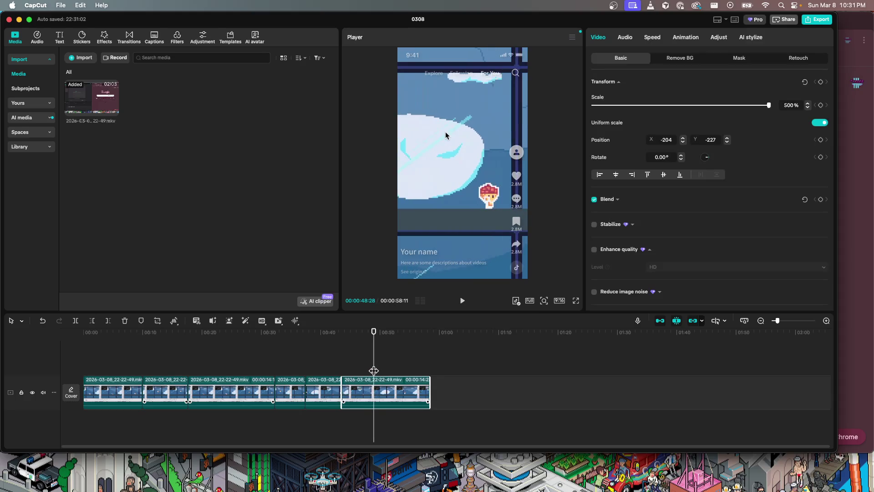
pyautogui.press('Delete')
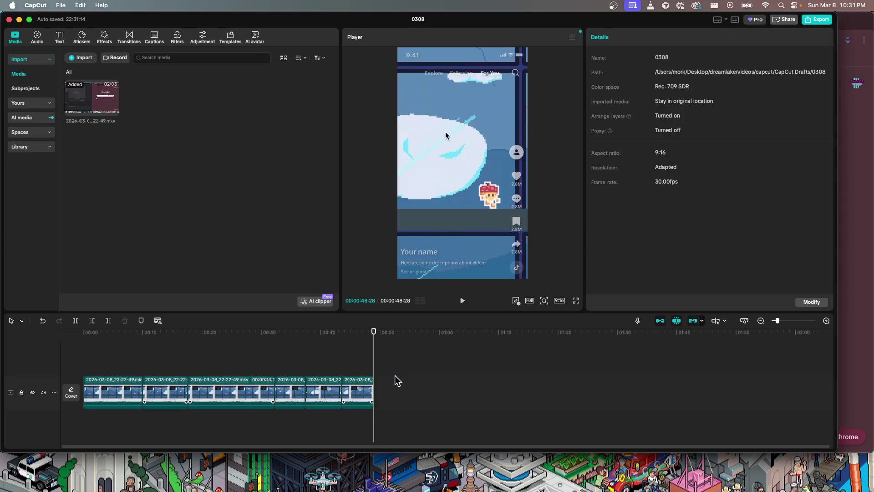
pyautogui.moveTo(373, 373); pyautogui.dragTo(84, 353)
pyautogui.press('space')
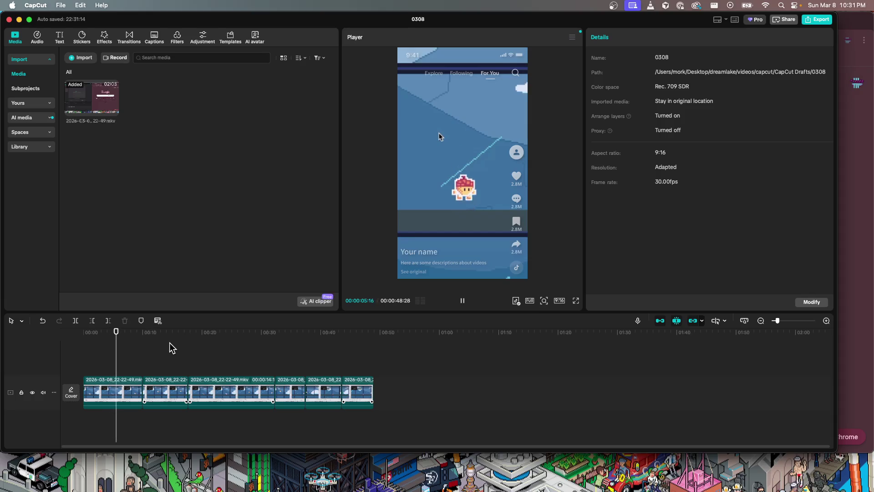
pyautogui.press('space')
pyautogui.moveTo(115, 375); pyautogui.dragTo(71, 363)
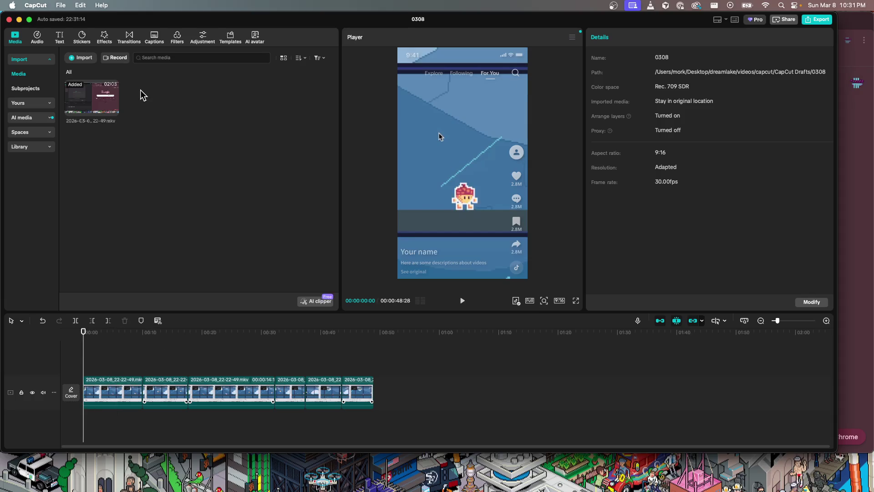
pyautogui.click(60, 36)
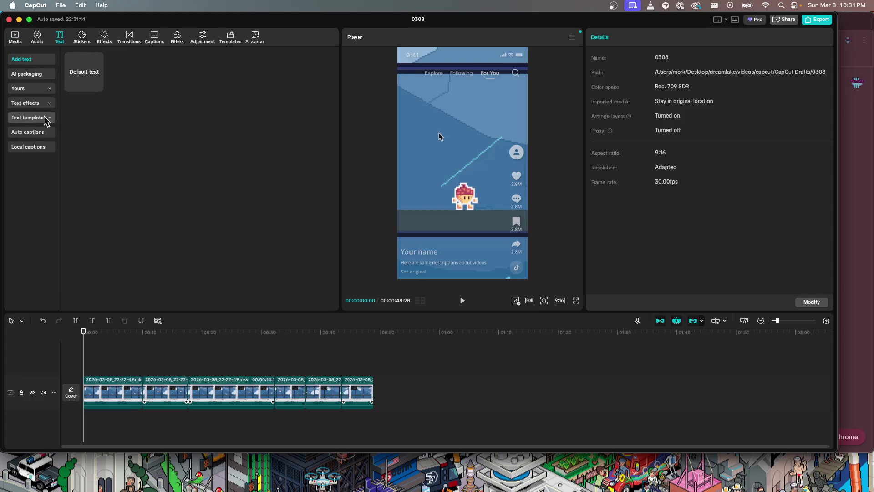
# - Browse the AI packaging, favourite text styles and Manuscript text effects
pyautogui.click(42, 78)
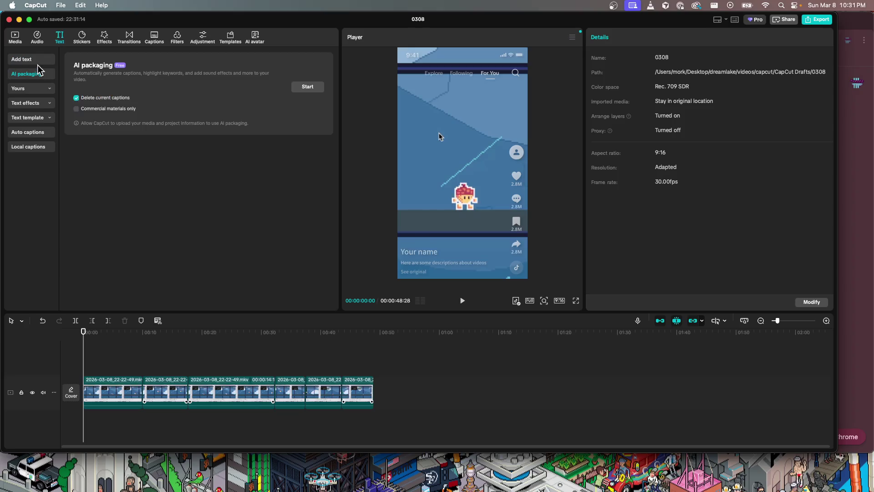
pyautogui.click(28, 90)
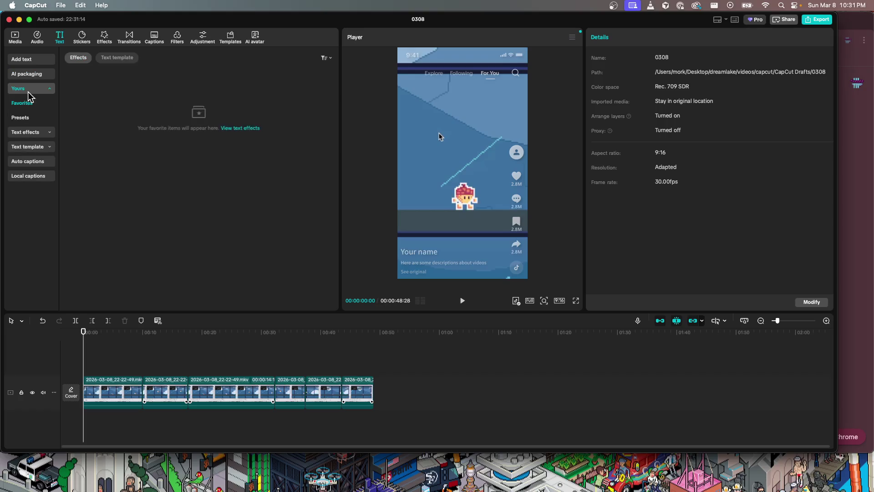
pyautogui.click(33, 106)
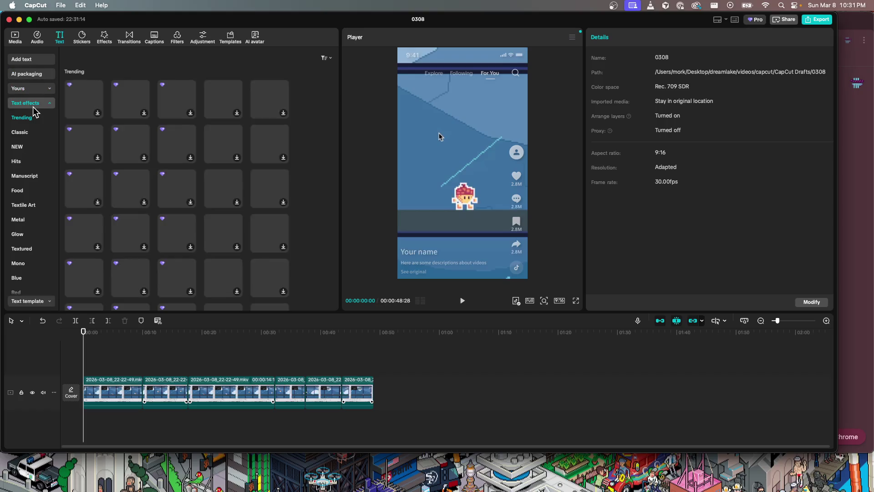
pyautogui.click(33, 178)
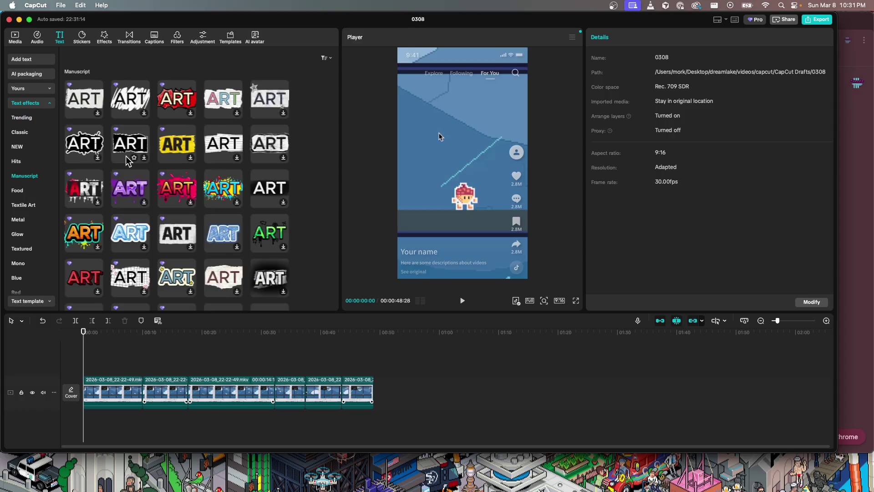
pyautogui.scroll(-5, 18, 237)
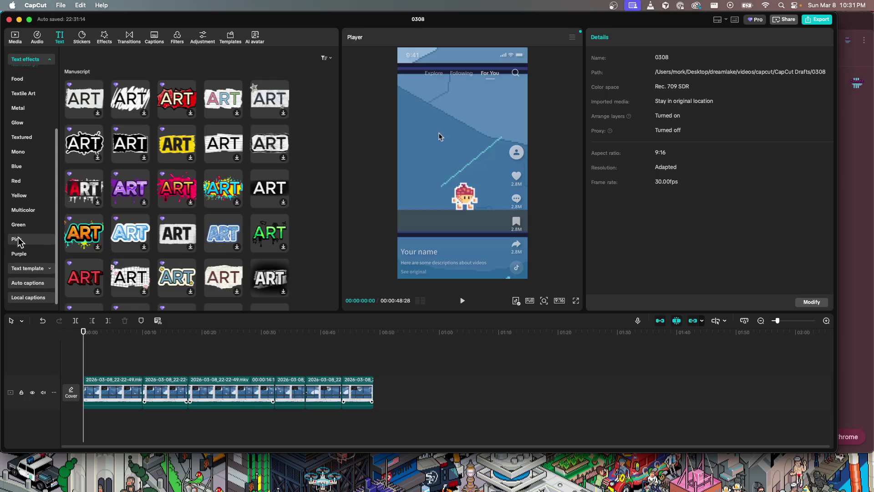
# - Preview the Trending templates MY DAILY VLOG and then A Journey Begins over the clip
pyautogui.click(23, 269)
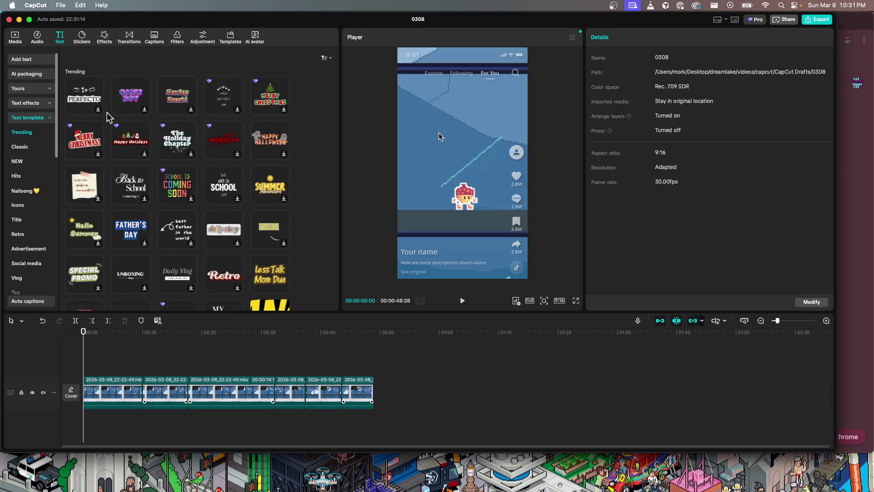
pyautogui.scroll(-5, 226, 188)
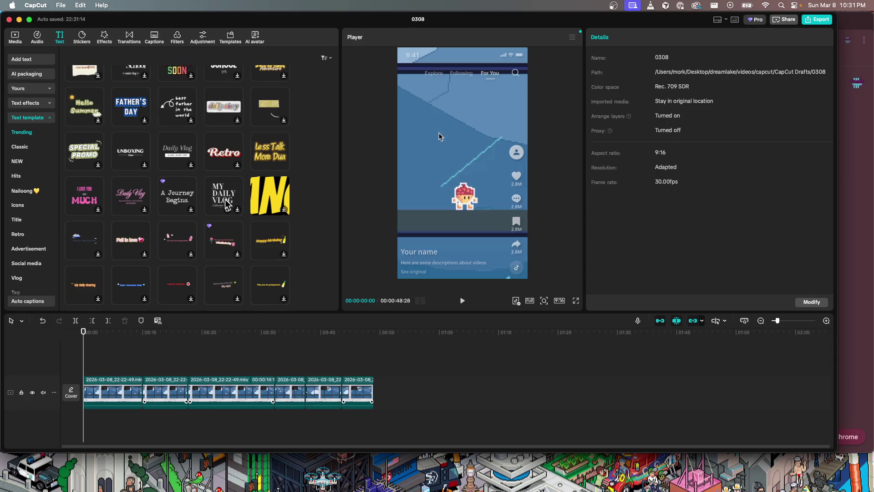
pyautogui.scroll(-3, 225, 198)
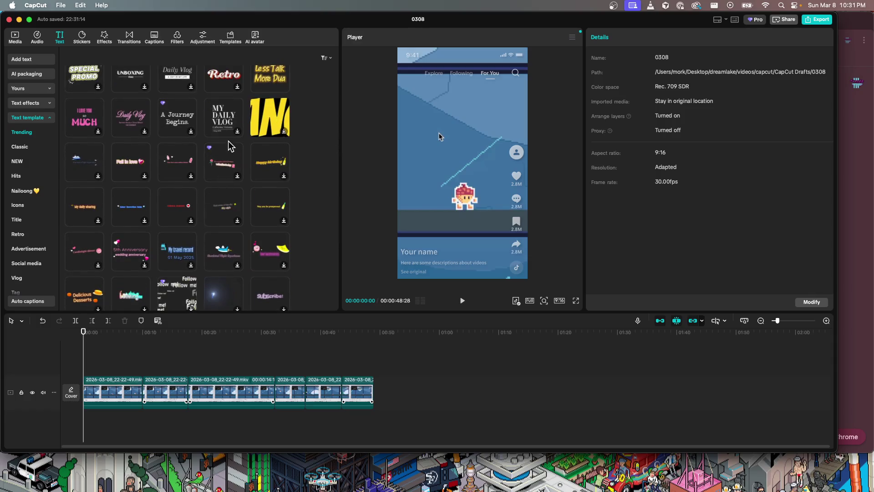
pyautogui.click(227, 125)
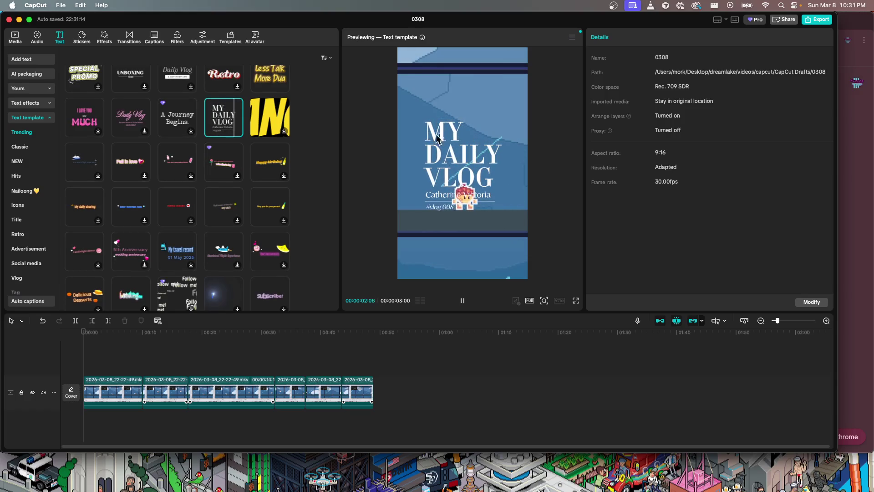
pyautogui.click(177, 121)
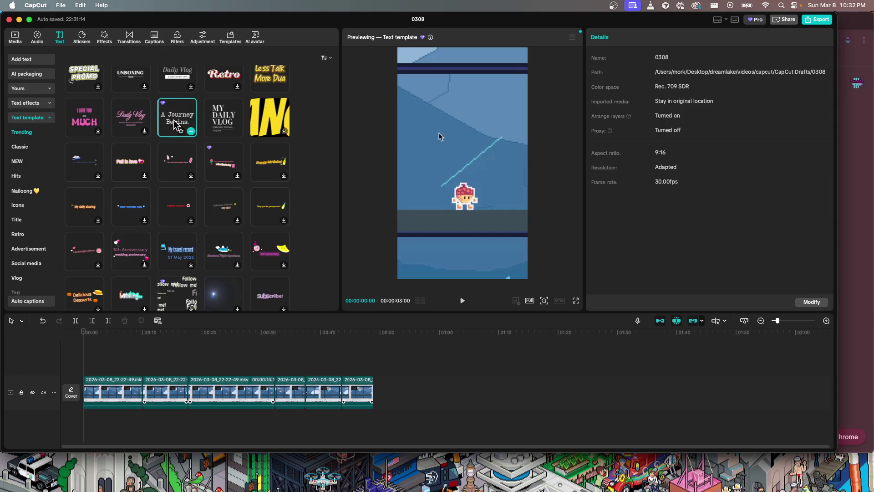
# - Add the A Journey Begins title at the start near the top, retyped as 'Ever wonder' at 85%
pyautogui.moveTo(177, 117); pyautogui.dragTo(91, 368)
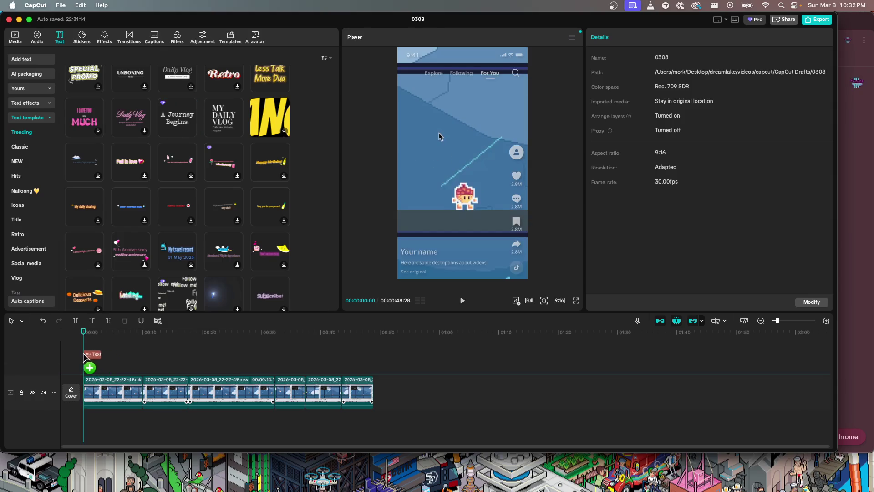
pyautogui.moveTo(454, 155); pyautogui.dragTo(455, 116)
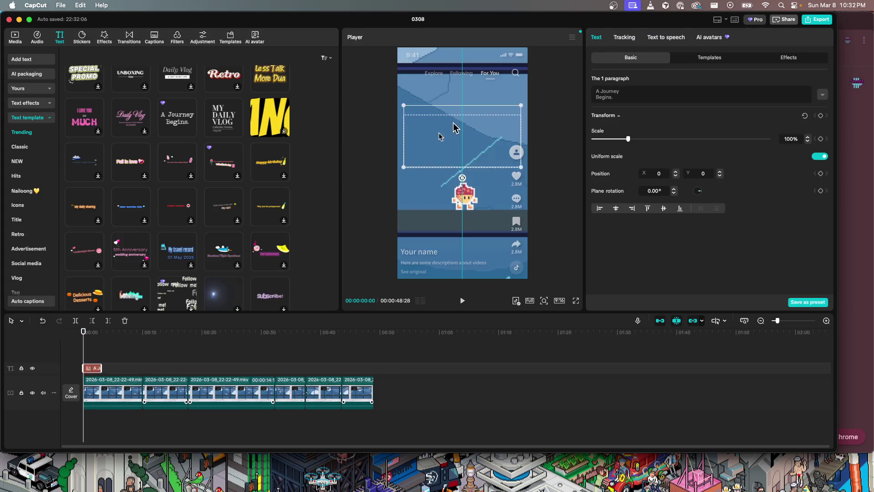
pyautogui.press('super+a')
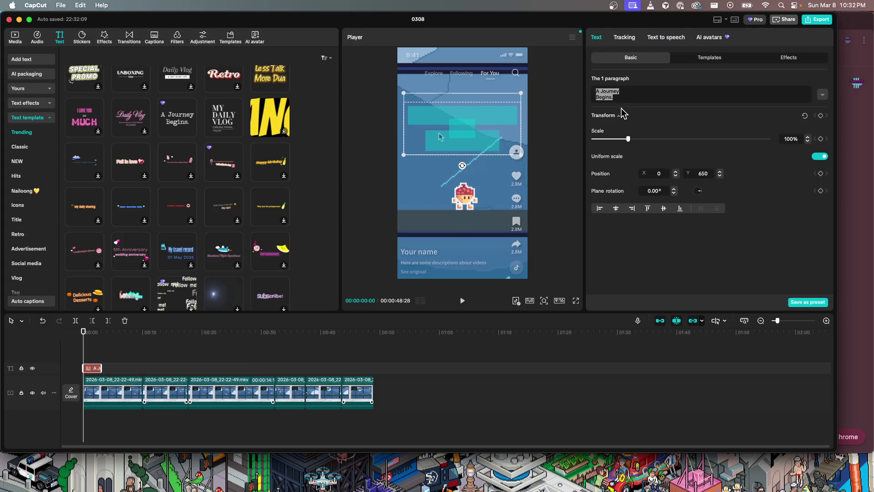
pyautogui.write('Eve')
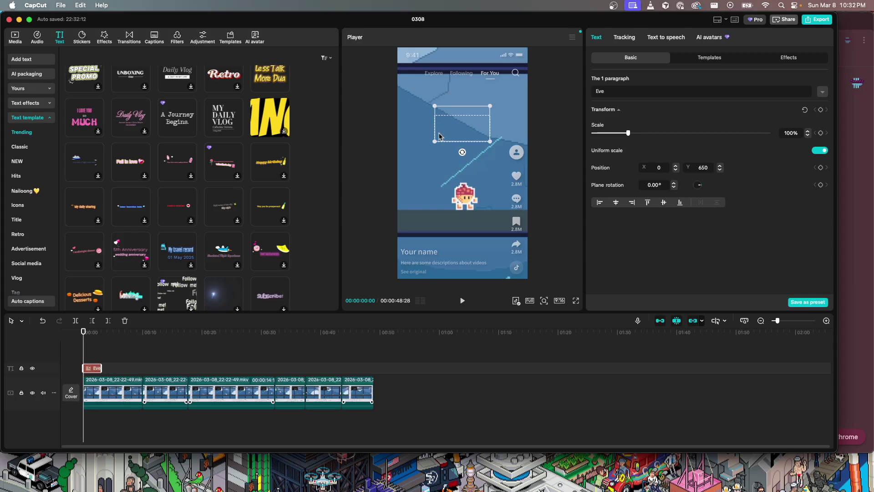
pyautogui.write('r wonder')
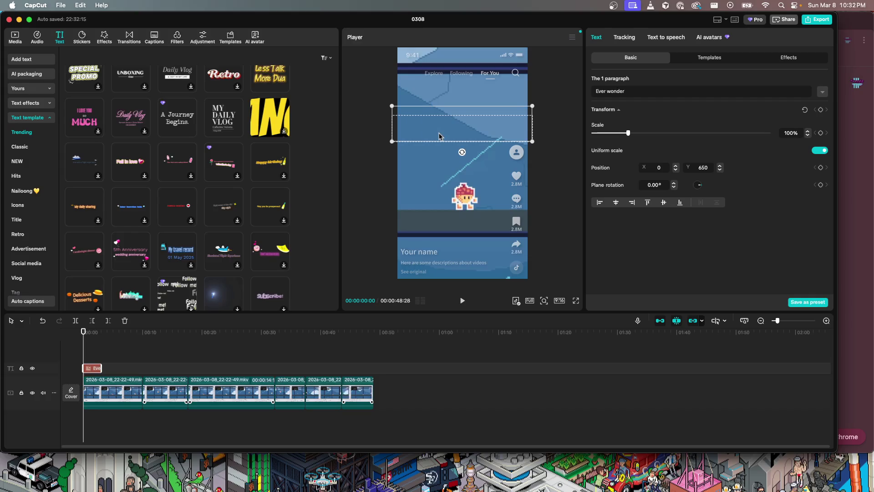
pyautogui.moveTo(628, 134); pyautogui.dragTo(622, 133)
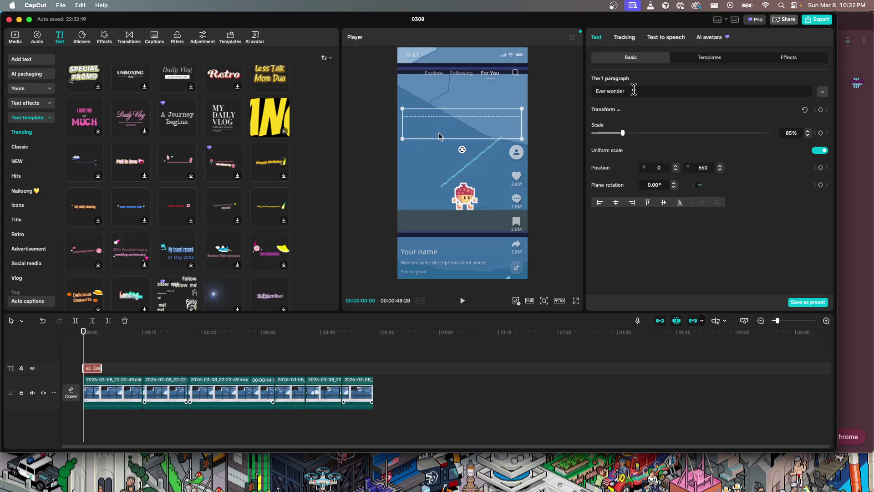
# - Add lines 'how platformers make jumping feel so GOOOOOD?' and shrink the caption to 64%
pyautogui.press('Return')
pyautogui.write('how pla')
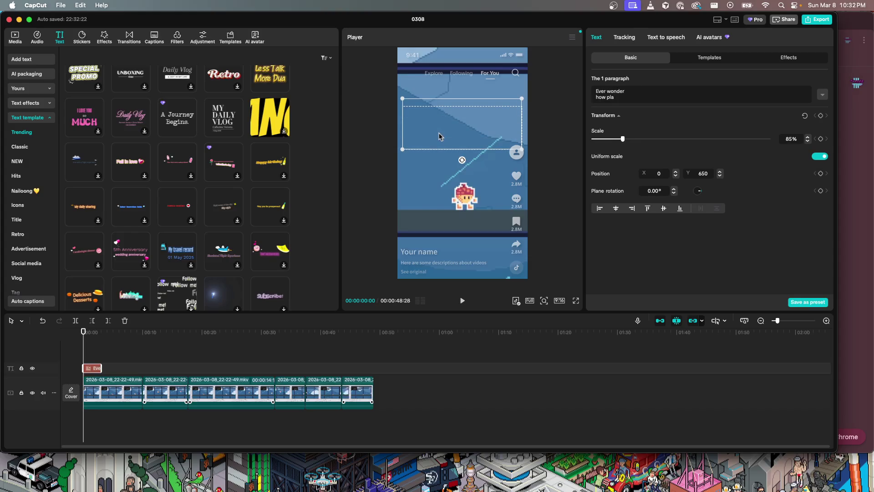
pyautogui.write('tformers')
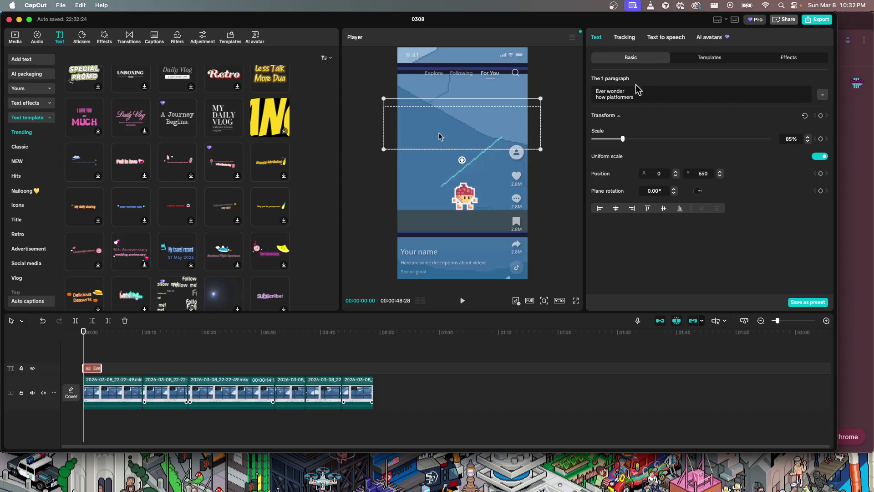
pyautogui.moveTo(623, 138); pyautogui.dragTo(615, 139)
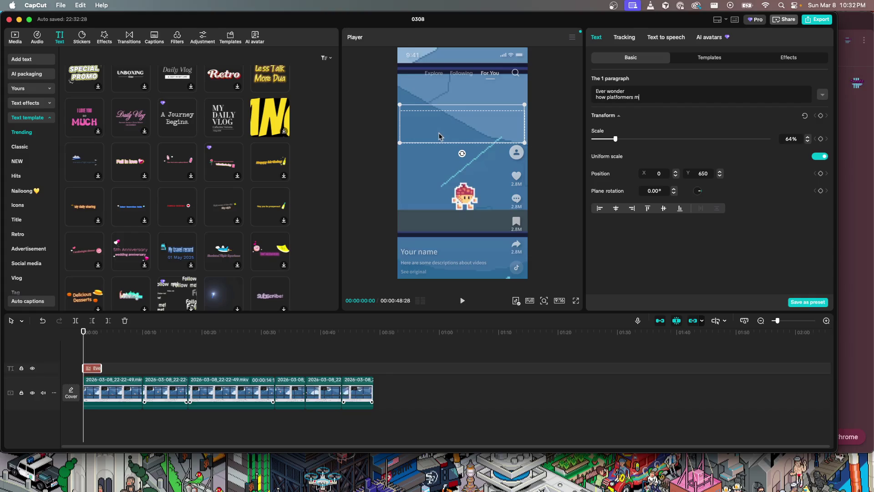
pyautogui.press('BackSpace')
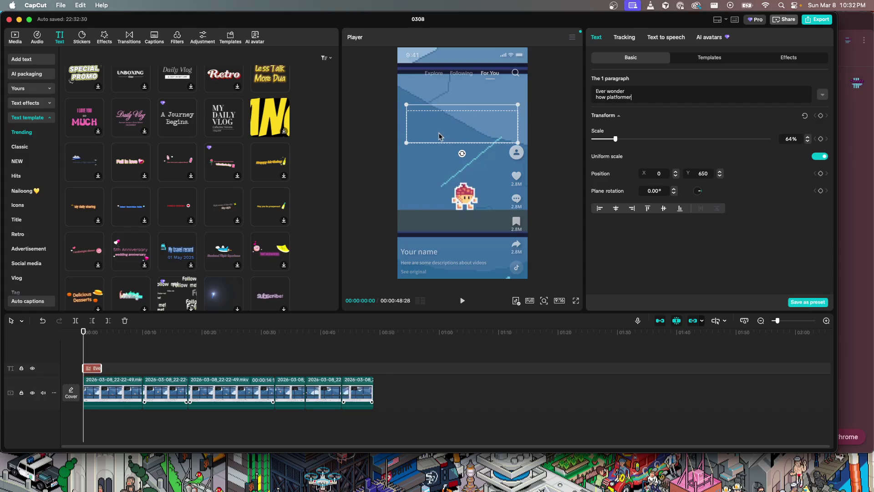
pyautogui.press('Return')
pyautogui.write('mping')
pyautogui.press('Return')
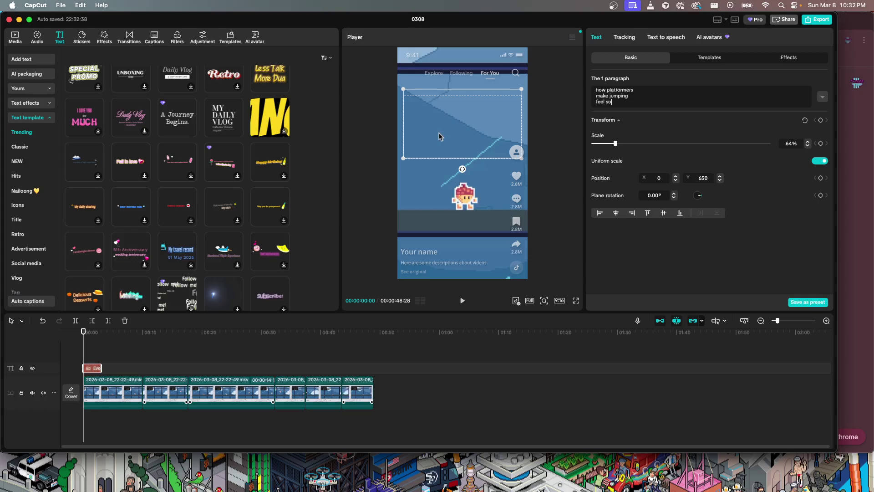
pyautogui.press('Return')
pyautogui.write('GOOOOOD?')
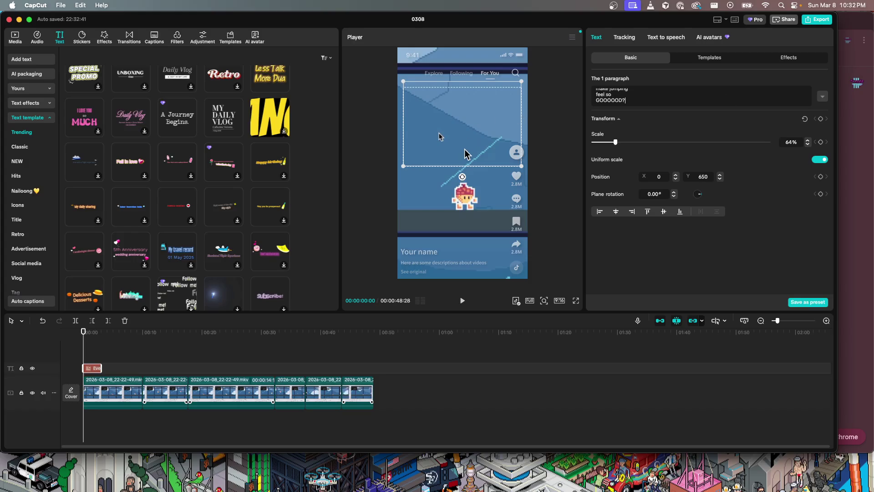
pyautogui.click(258, 359)
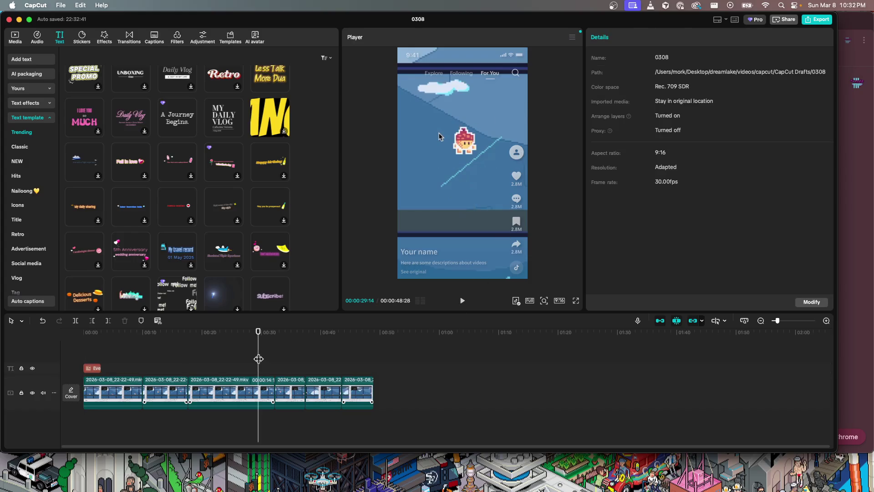
# - Play the opening from the start to review the caption
pyautogui.click(84, 360)
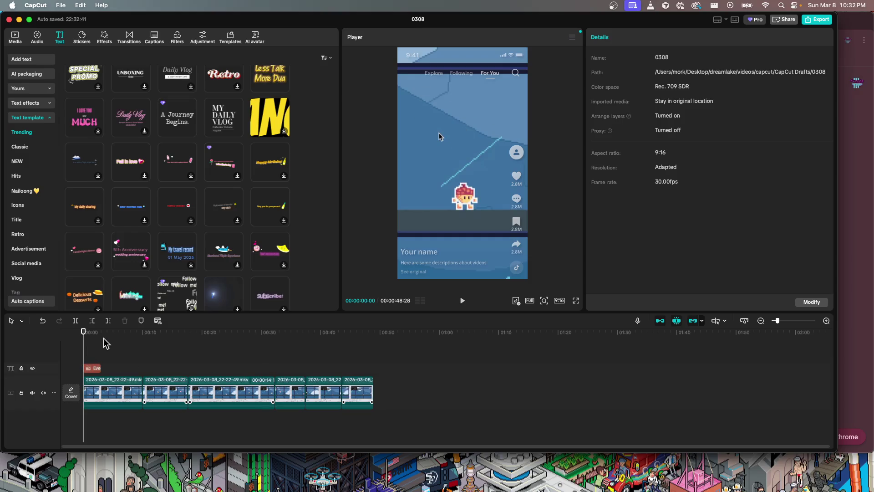
pyautogui.press('space')
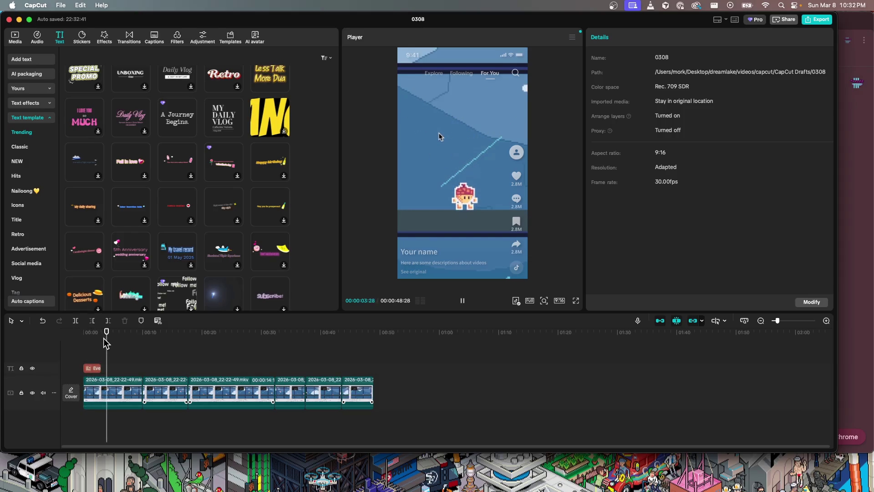
pyautogui.press('space')
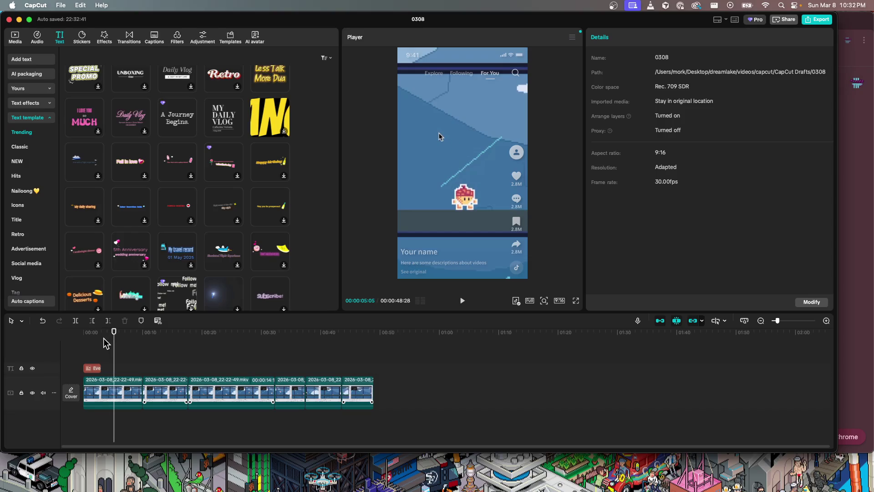
pyautogui.click(91, 367)
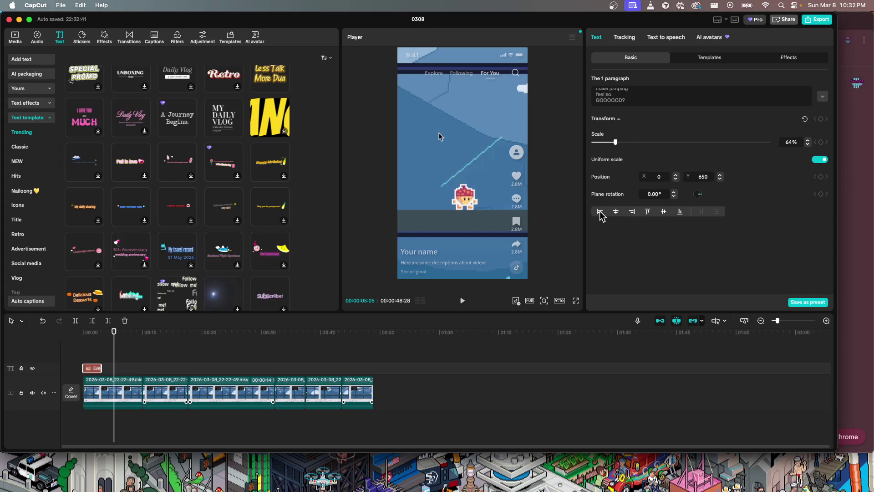
pyautogui.press('space')
pyautogui.press('space')
# - Centre the caption horizontally at X 0, Y 650 and rewind to the start
pyautogui.moveTo(123, 360); pyautogui.dragTo(63, 359)
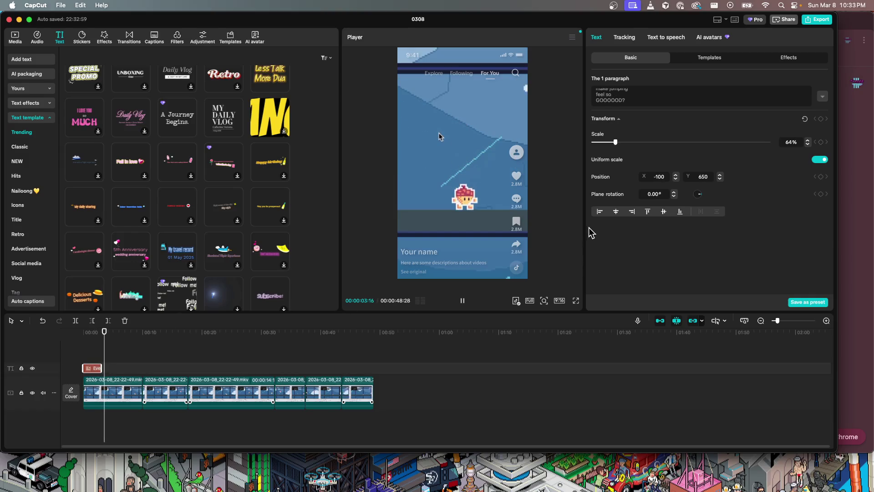
pyautogui.click(618, 212)
pyautogui.press('space')
pyautogui.moveTo(119, 364); pyautogui.dragTo(78, 363)
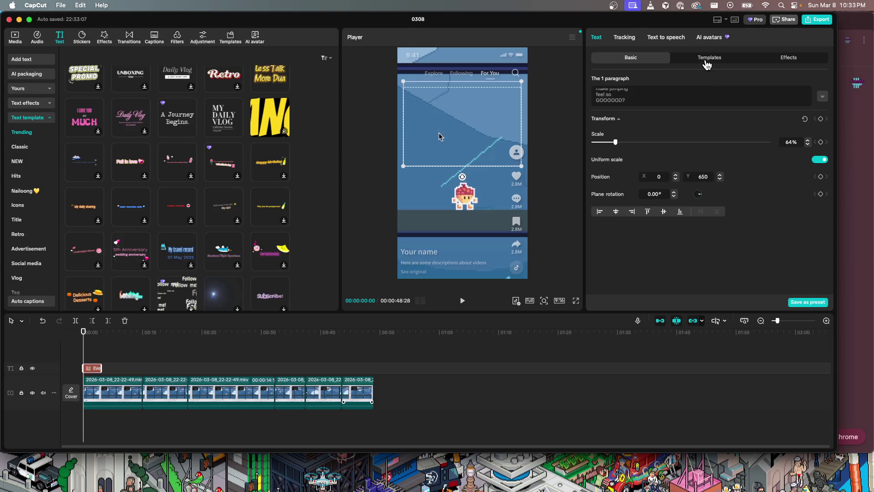
pyautogui.click(782, 67)
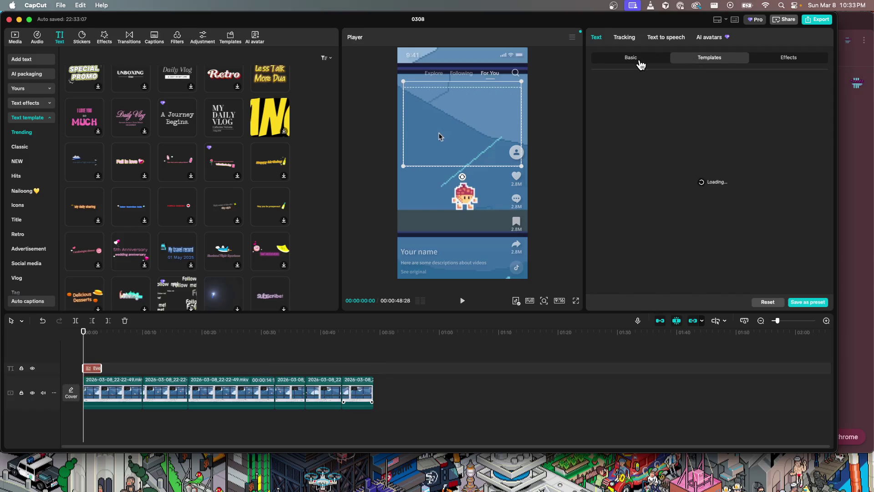
# - Back in Basic text settings, nudge the caption down to Y 665 and play it back
pyautogui.click(640, 62)
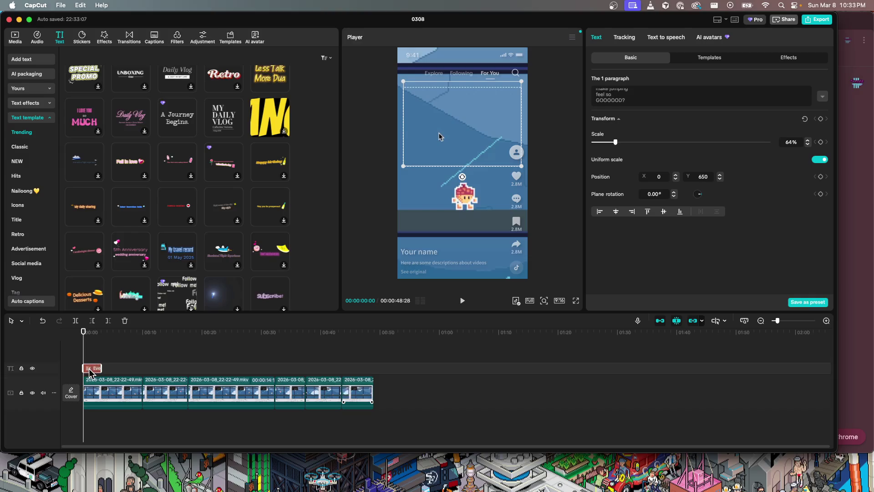
pyautogui.moveTo(448, 135); pyautogui.dragTo(450, 136)
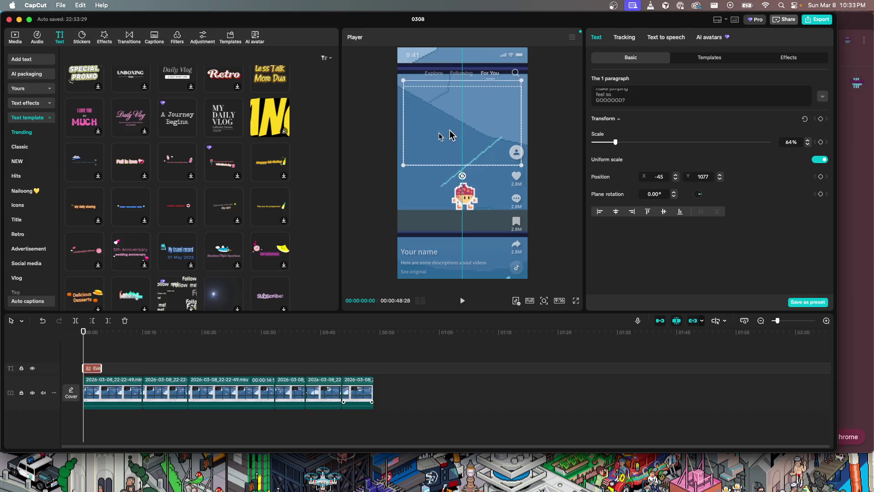
pyautogui.click(564, 175)
pyautogui.click(467, 302)
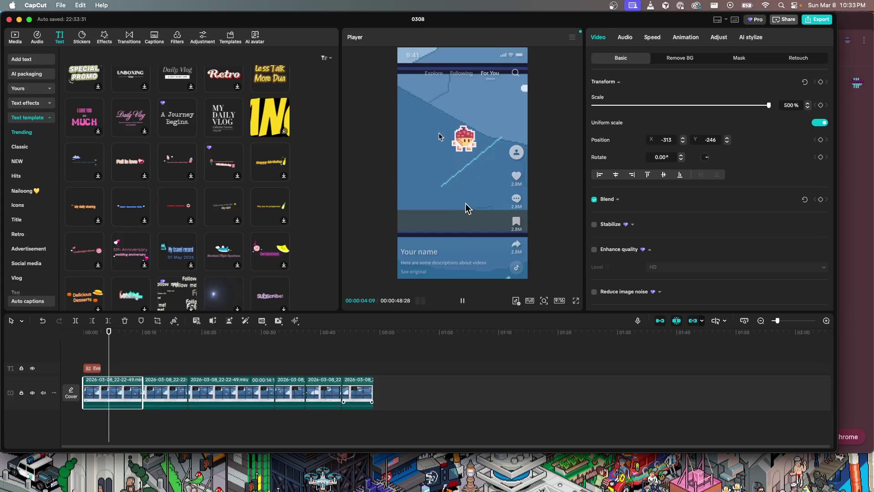
# - Reselect the caption clip, stop playback, and delete all of its text
pyautogui.click(96, 367)
pyautogui.press('space')
pyautogui.tripleClick(640, 96)
pyautogui.press('BackSpace')
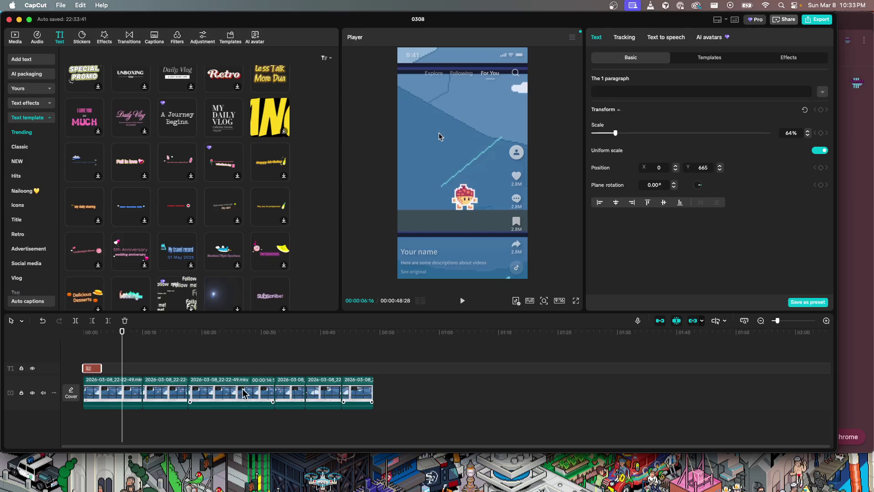
# - Mute the video track's audio
pyautogui.click(101, 383)
pyautogui.rightClick(101, 383)
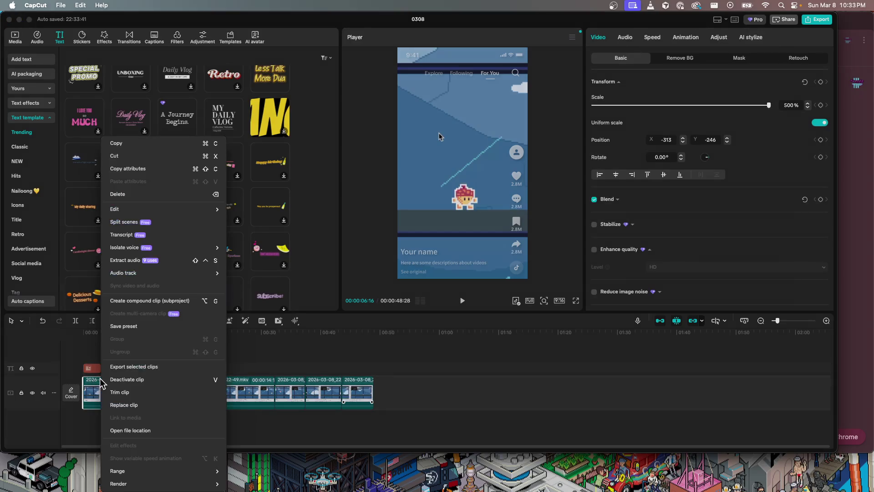
pyautogui.click(84, 405)
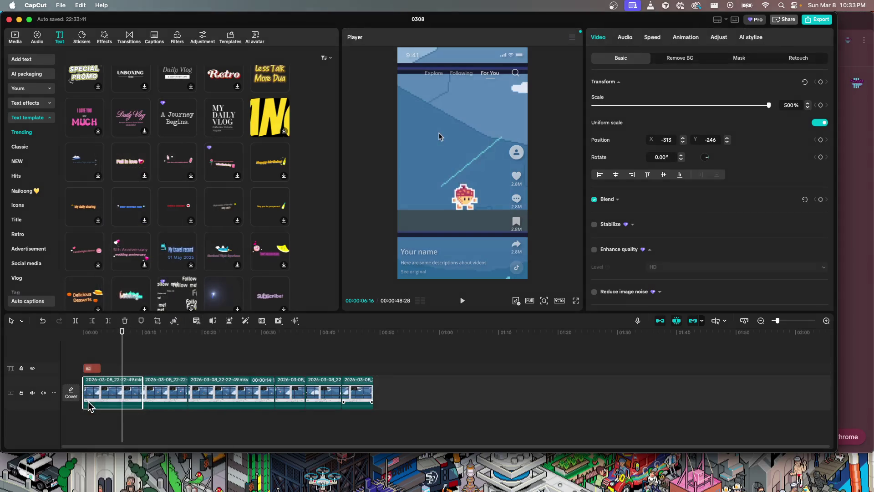
pyautogui.click(43, 393)
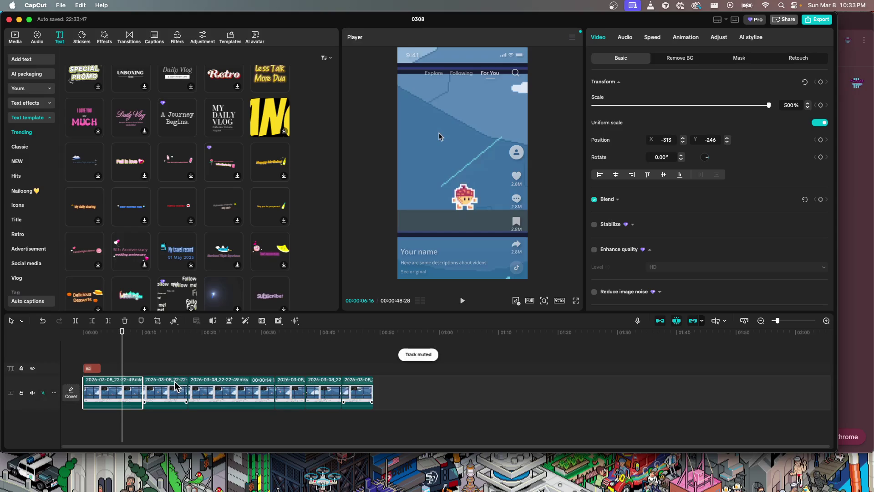
# - Delete the blank caption clip from the start of the timeline
pyautogui.click(225, 387)
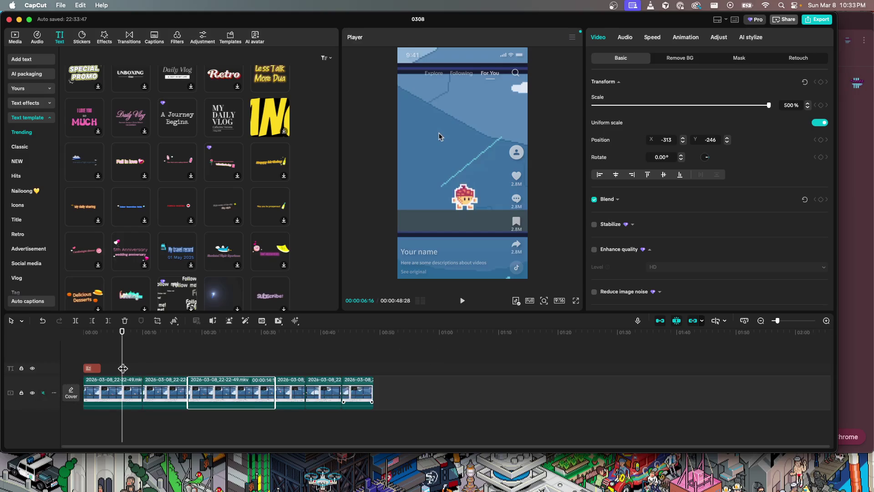
pyautogui.moveTo(123, 368); pyautogui.dragTo(64, 361)
pyautogui.click(88, 368)
pyautogui.press('Delete')
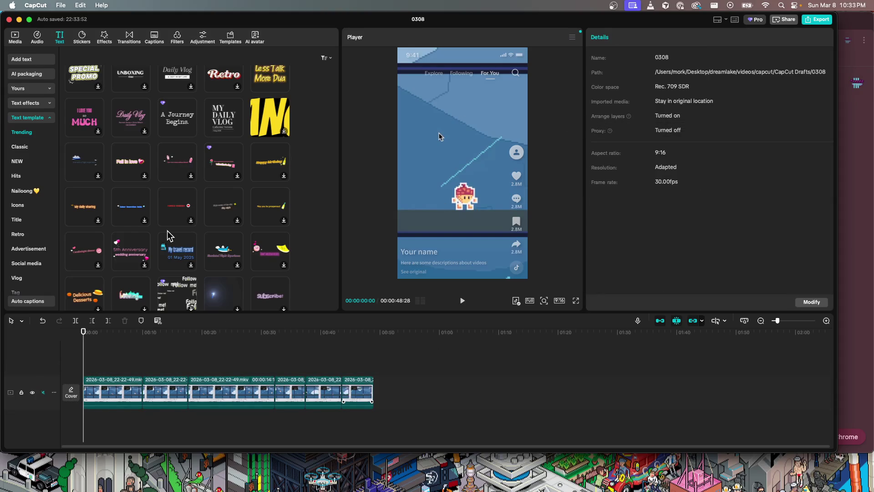
# - Scroll to the 3-second Subscribe! text template and download it for preview
pyautogui.scroll(-3, 28, 227)
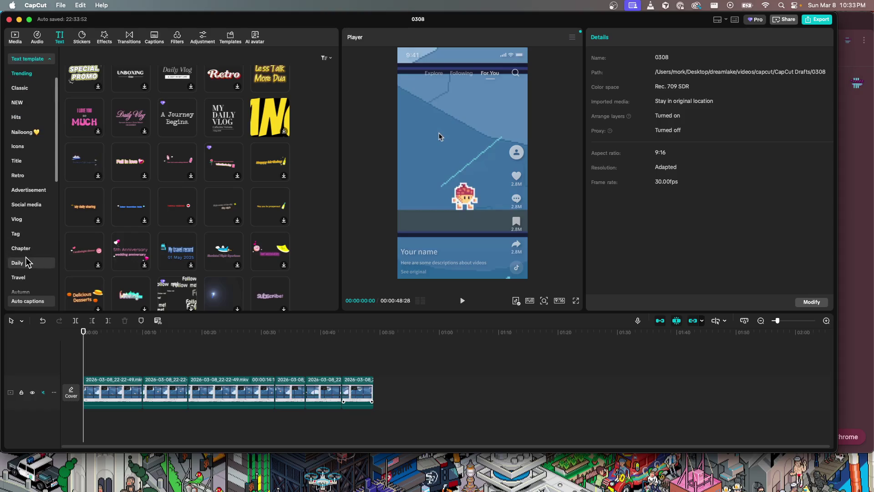
pyautogui.scroll(-5, 44, 160)
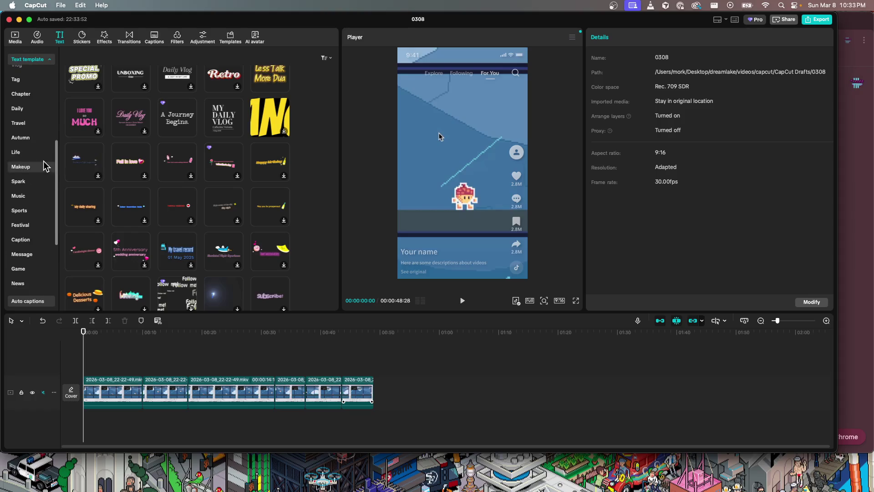
pyautogui.scroll(-1, 144, 258)
pyautogui.scroll(-3, 173, 242)
pyautogui.click(276, 182)
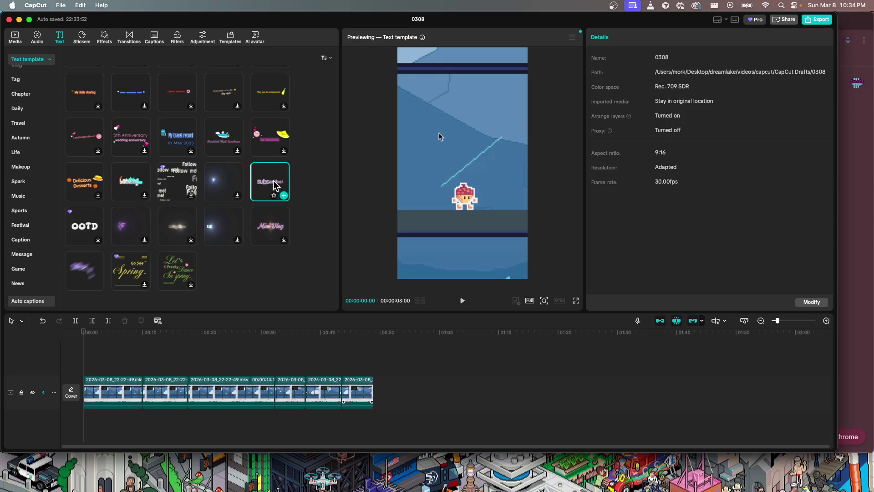
# - Place the Subscribe! template at the start and retype it as 'platformer jumps feeling sad...?' on three lines
pyautogui.moveTo(267, 186); pyautogui.dragTo(82, 357)
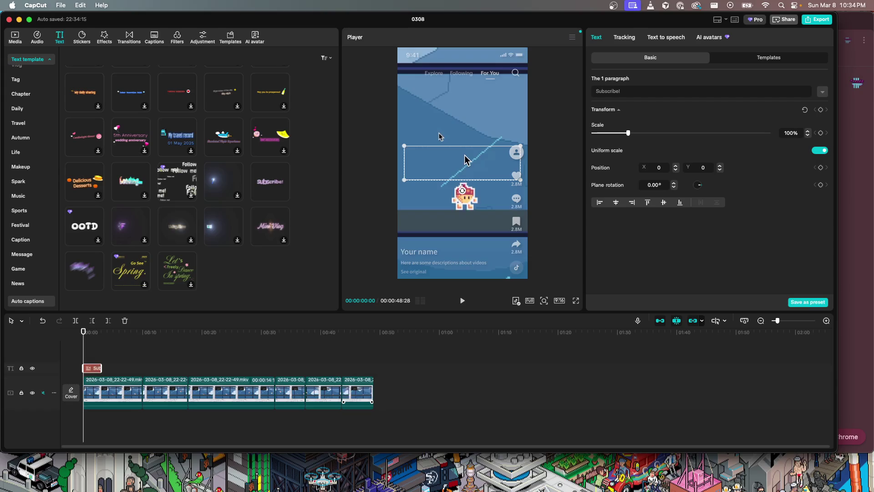
pyautogui.write('Jumps')
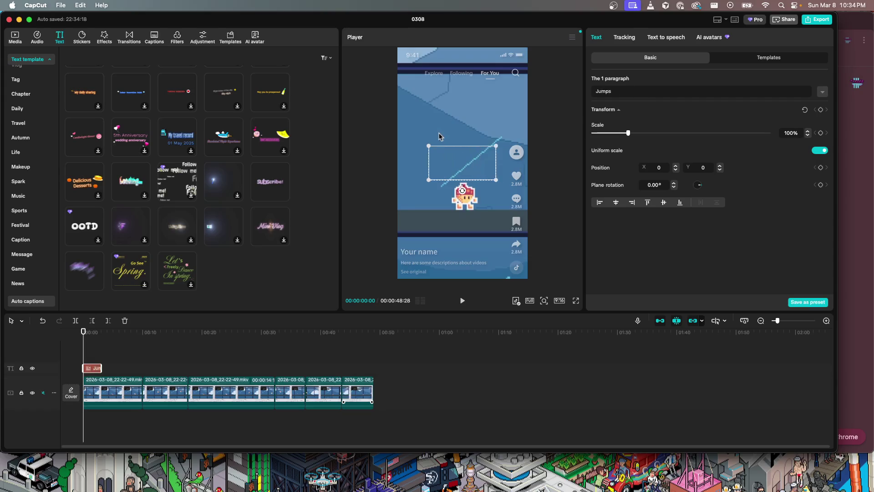
pyautogui.write(' feeling B')
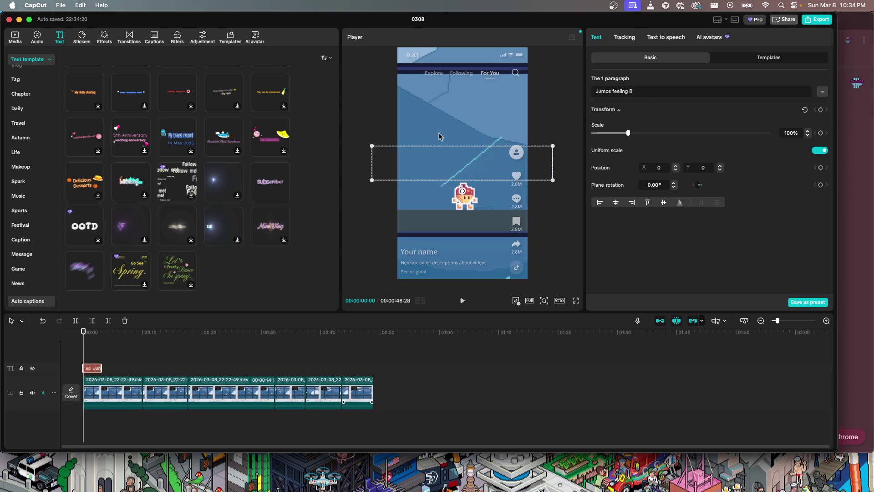
pyautogui.press('BackSpace')
pyautogui.press('BackSpace')
pyautogui.press('BackSpace')
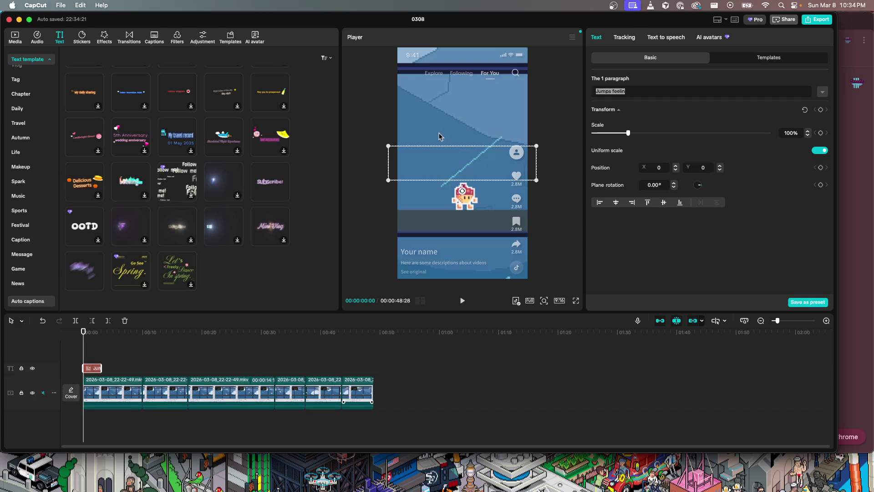
pyautogui.write('platfoerm')
pyautogui.press('BackSpace')
pyautogui.press('BackSpace')
pyautogui.press('BackSpace')
pyautogui.write('mer')
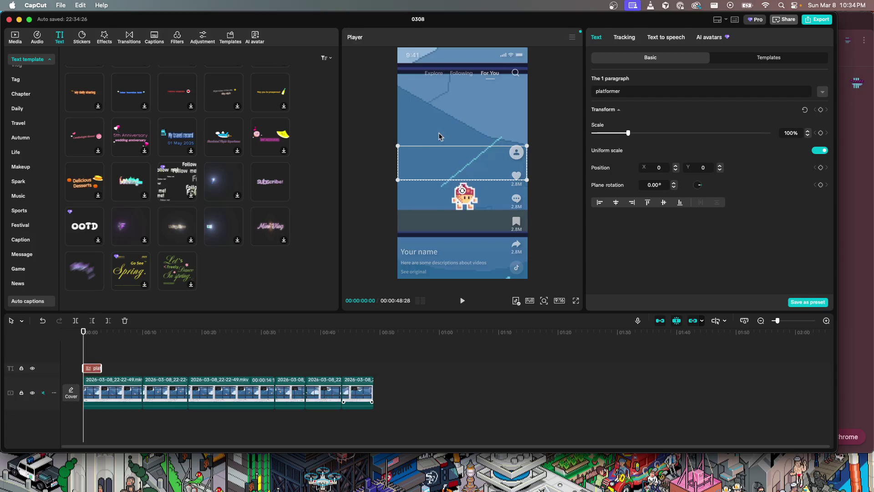
pyautogui.press('Return')
pyautogui.write('jumps f')
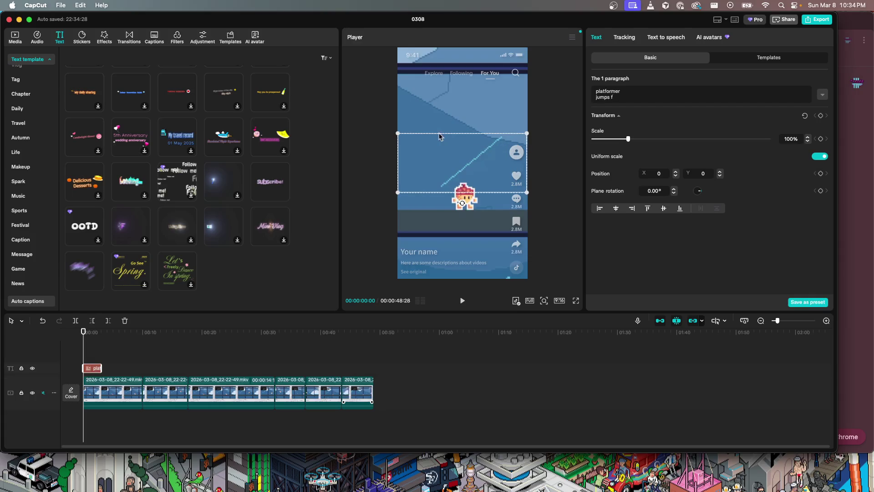
pyautogui.write('eeling')
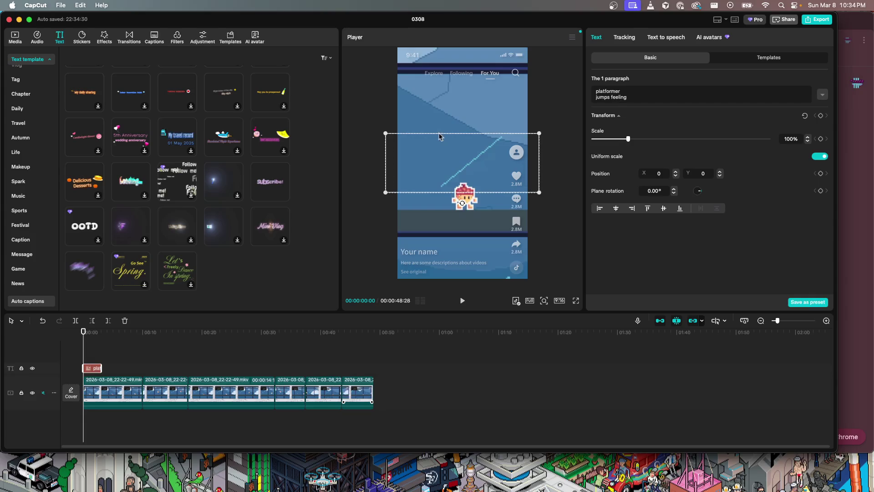
pyautogui.press('Return')
pyautogui.write('s')
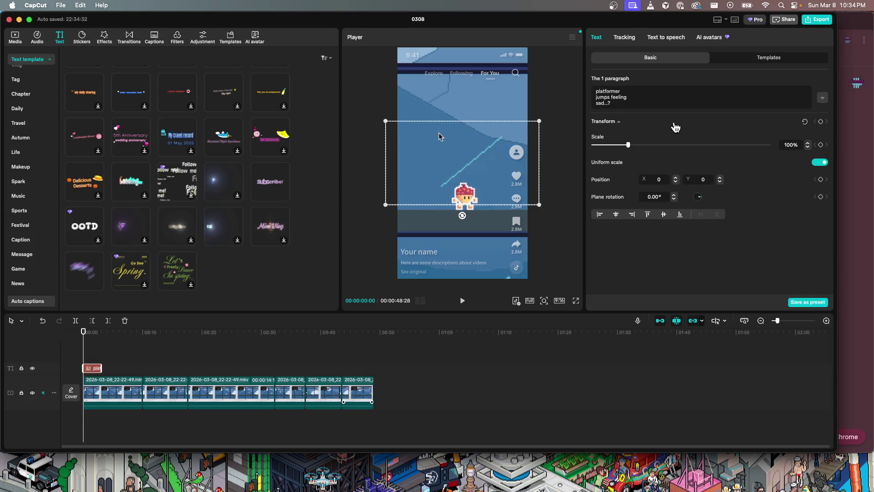
# - Shrink the title to 54%, raise it to Y 1217, and preview it
pyautogui.moveTo(628, 145); pyautogui.dragTo(612, 145)
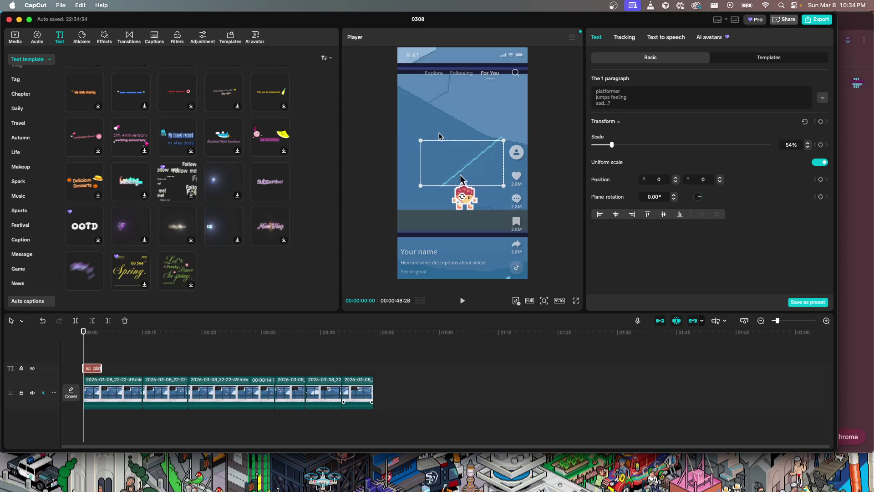
pyautogui.moveTo(458, 161); pyautogui.dragTo(457, 73)
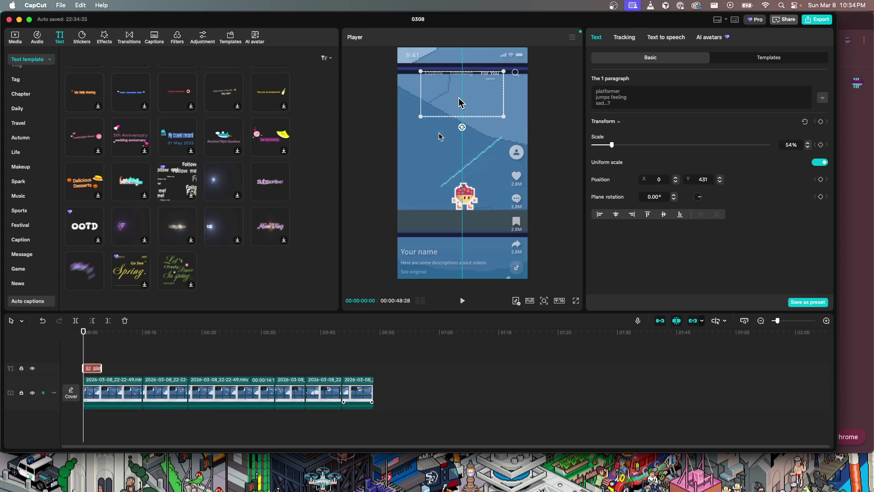
pyautogui.press('space')
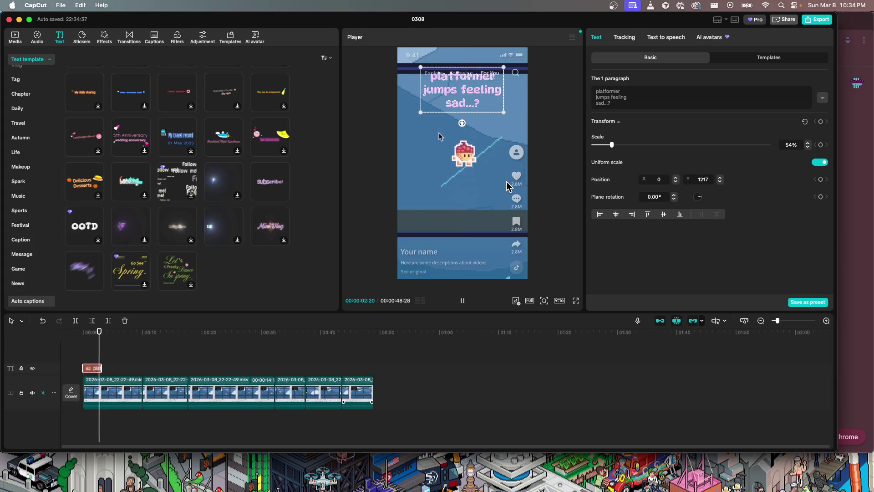
pyautogui.press('space')
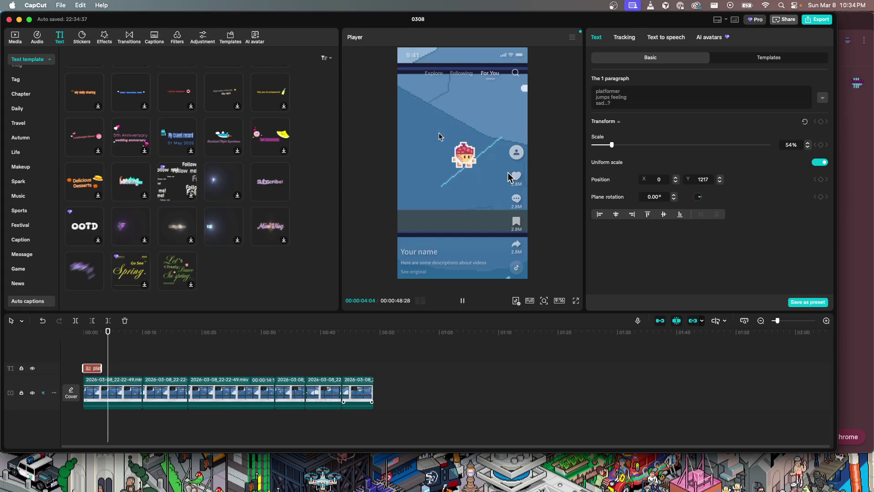
# - Choose the Valentino text-to-speech voice for the title and replay it from the start
pyautogui.click(671, 41)
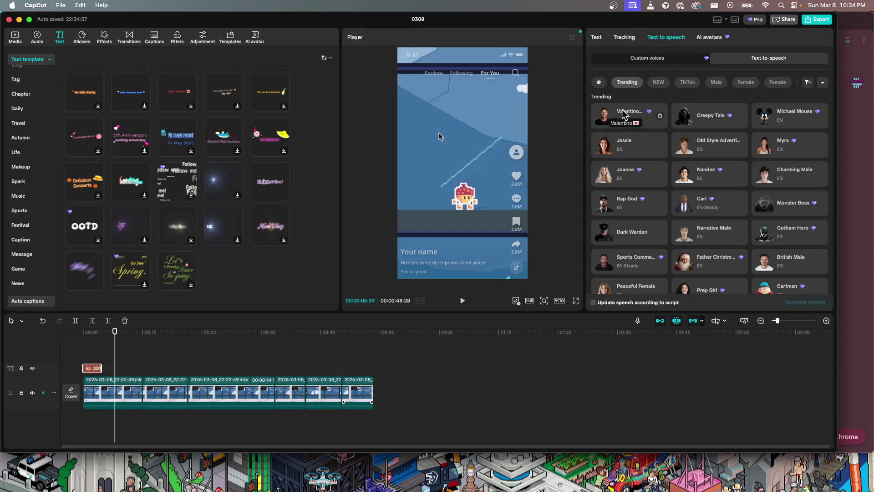
pyautogui.click(605, 120)
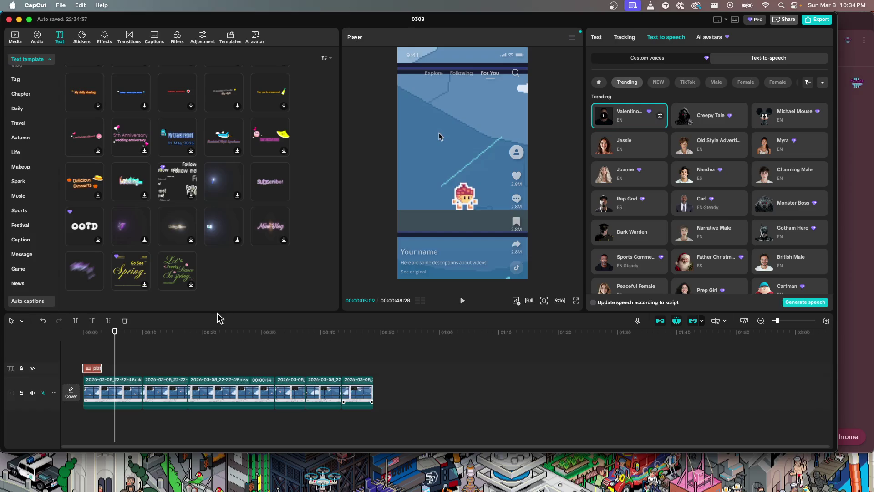
pyautogui.click(84, 348)
pyautogui.press('space')
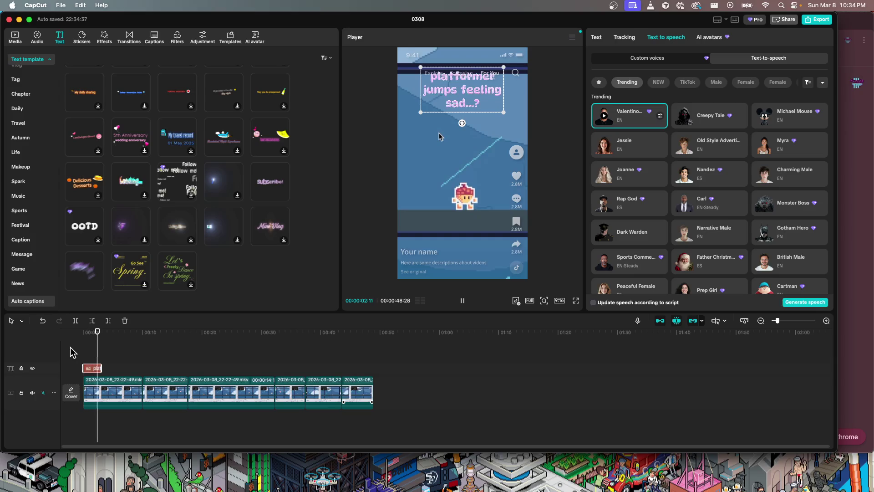
pyautogui.press('space')
pyautogui.click(90, 354)
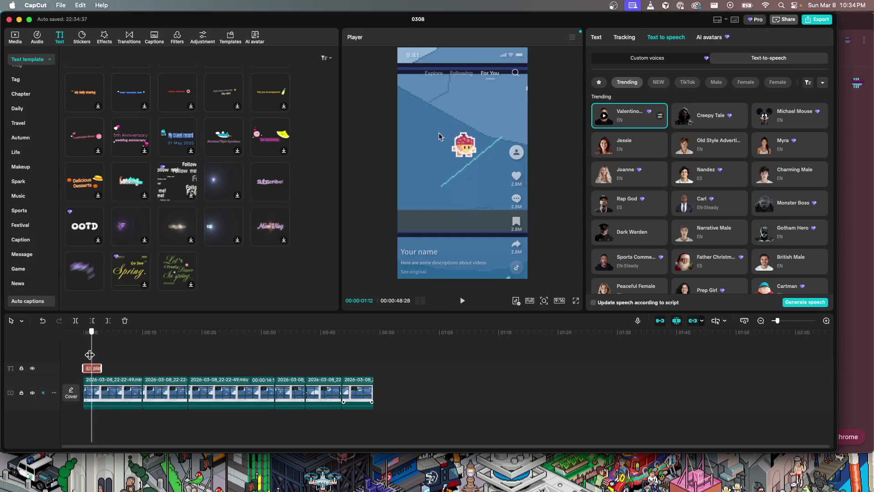
pyautogui.press('space')
pyautogui.press('space')
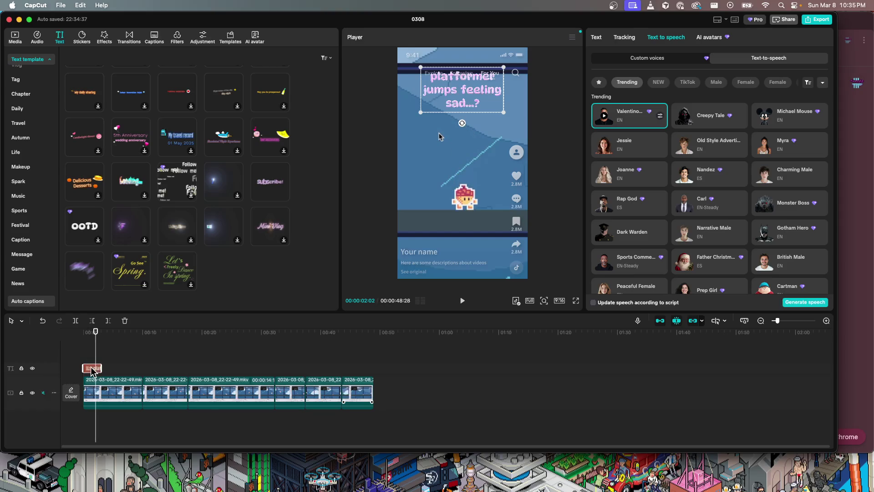
# - Delete the title clip and show the Classic text templates
pyautogui.press('Delete')
pyautogui.scroll(10, 113, 122)
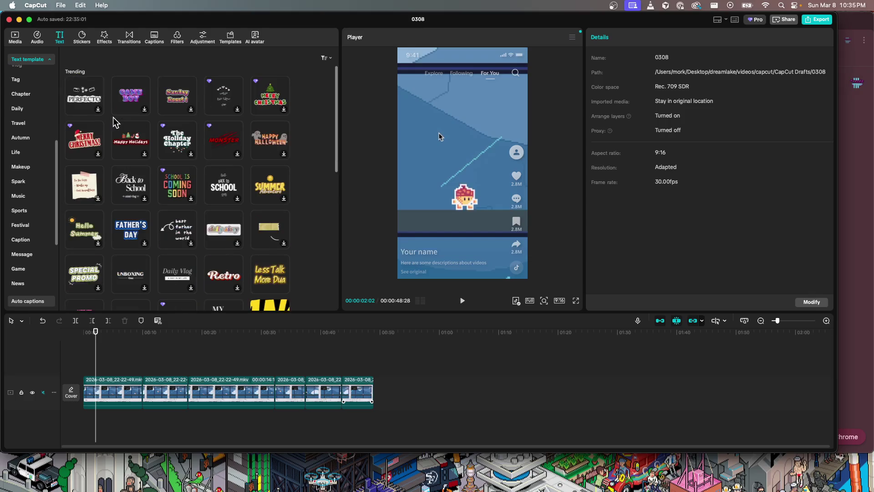
pyautogui.scroll(5, 22, 114)
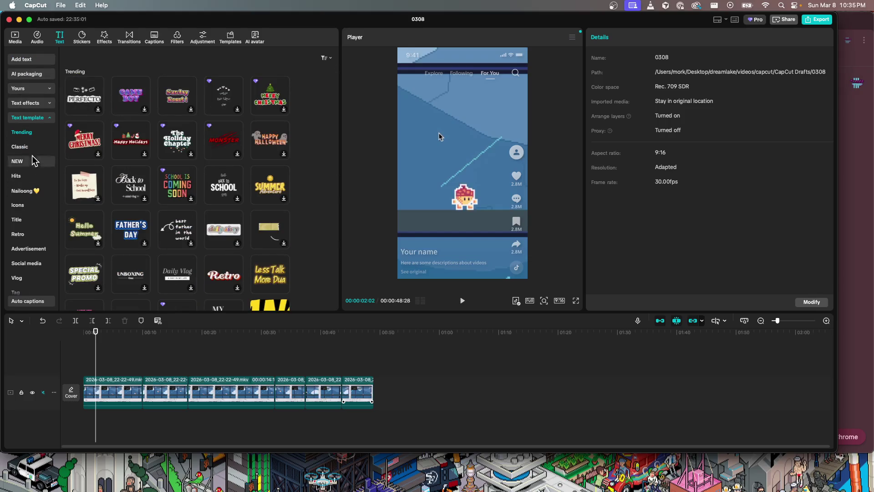
pyautogui.click(27, 147)
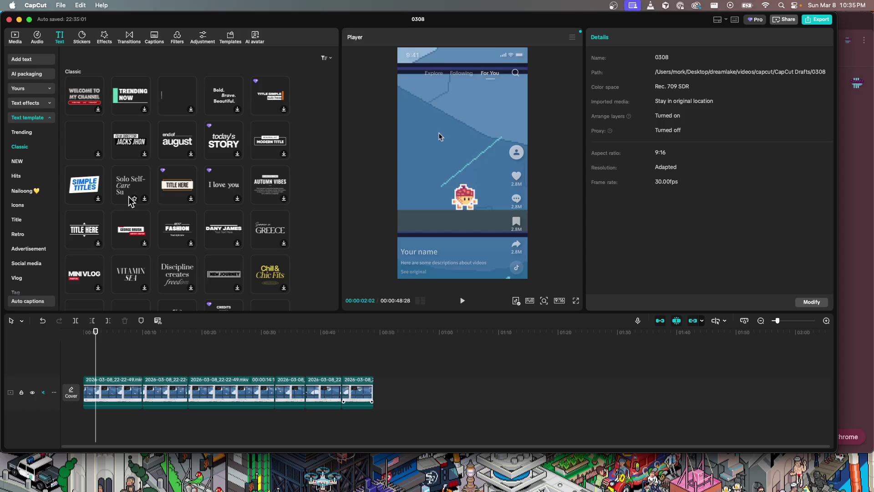
# - Scroll through the Classic templates, collapse Text template, and view ART text effects
pyautogui.scroll(-3, 67, 234)
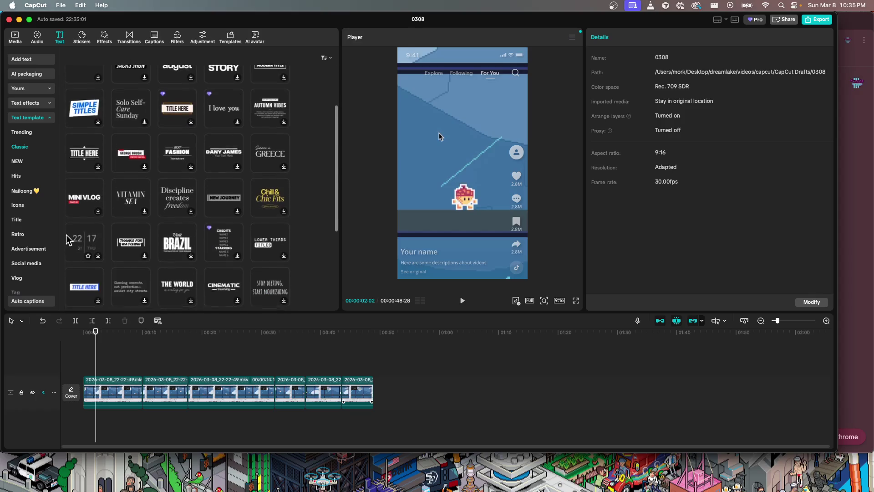
pyautogui.scroll(-2, 68, 234)
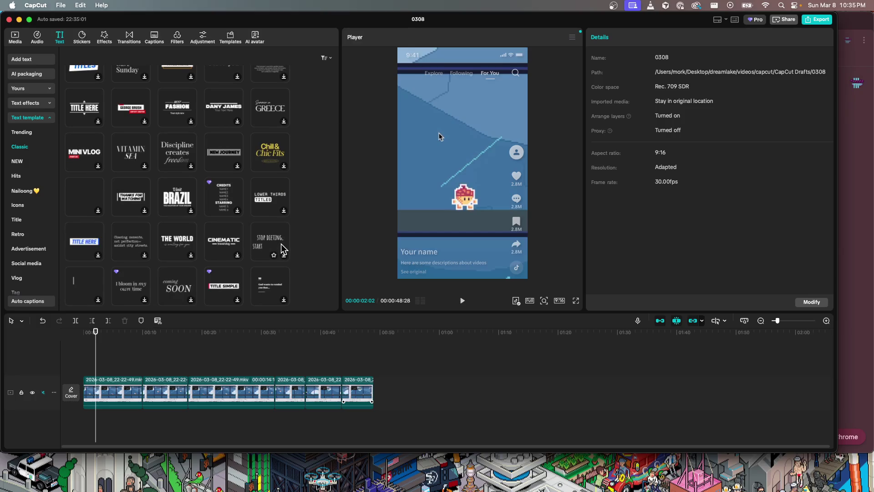
pyautogui.scroll(-1, 25, 219)
pyautogui.scroll(1, 25, 218)
pyautogui.click(37, 117)
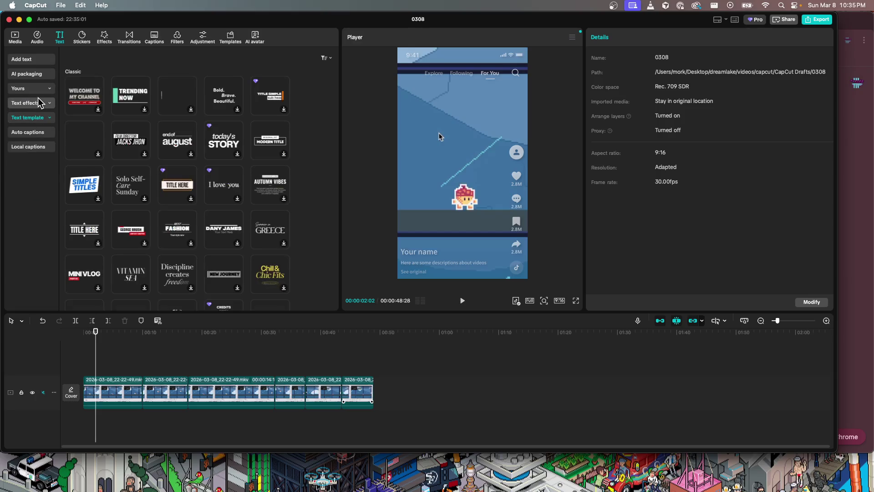
pyautogui.click(36, 104)
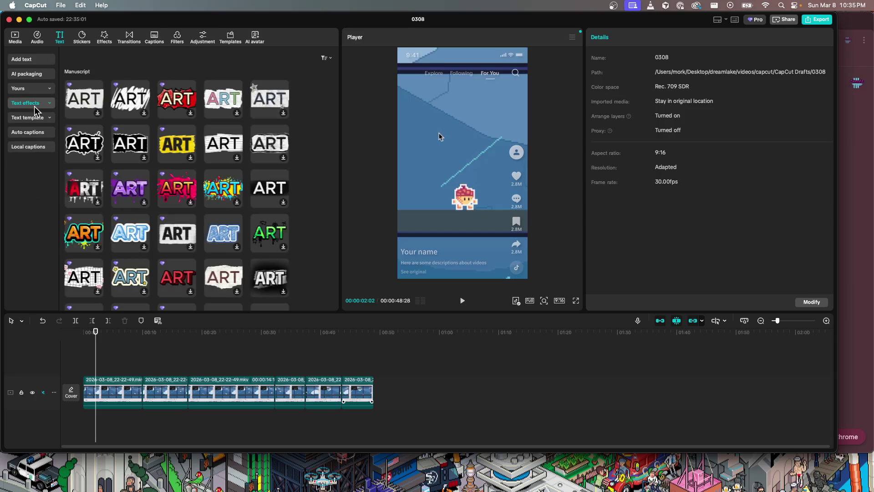
# - Scroll through the ART text effects and preview the white-on-black outlined Manuscript style on 'Default text'
pyautogui.scroll(-3, 239, 236)
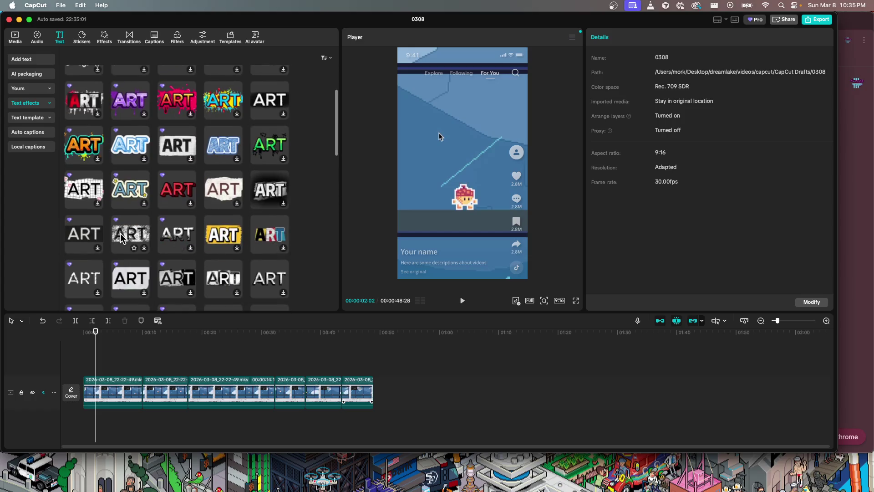
pyautogui.scroll(-5, 87, 276)
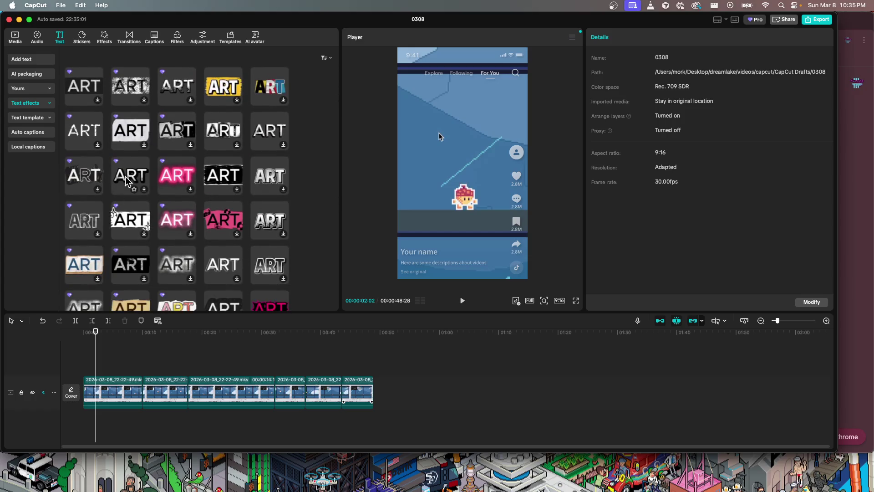
pyautogui.scroll(-2, 130, 171)
pyautogui.scroll(-2, 131, 171)
pyautogui.scroll(-2, 130, 171)
pyautogui.scroll(-2, 131, 171)
pyautogui.scroll(-2, 130, 171)
pyautogui.scroll(-2, 131, 170)
pyautogui.scroll(-2, 130, 170)
pyautogui.scroll(-2, 130, 170)
pyautogui.scroll(-2, 131, 171)
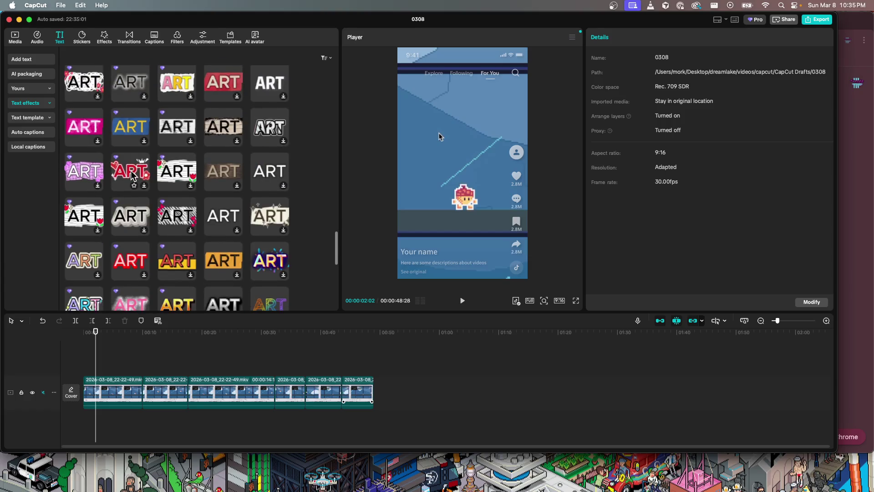
pyautogui.scroll(-1, 130, 170)
pyautogui.scroll(-2, 130, 170)
pyautogui.scroll(-2, 130, 170)
pyautogui.scroll(-2, 130, 170)
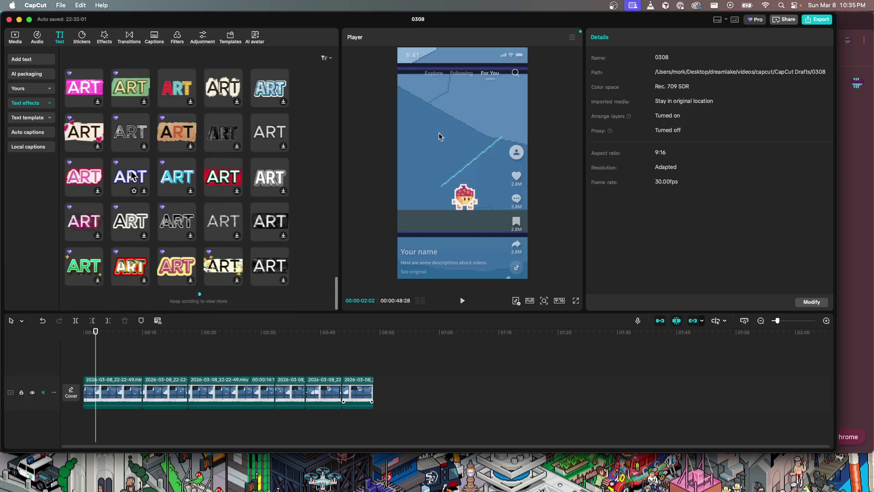
pyautogui.scroll(-2, 130, 170)
pyautogui.scroll(-2, 130, 170)
pyautogui.scroll(-2, 130, 170)
pyautogui.scroll(-2, 131, 170)
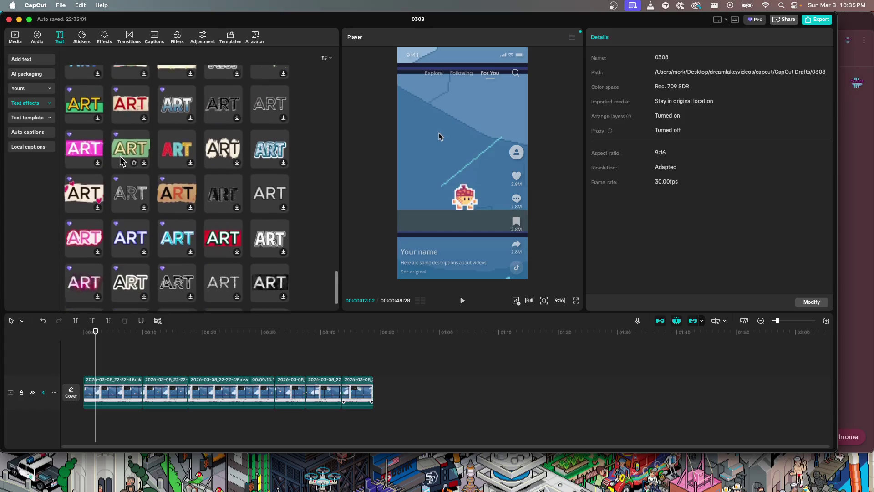
pyautogui.scroll(-2, 121, 156)
pyautogui.scroll(-2, 120, 156)
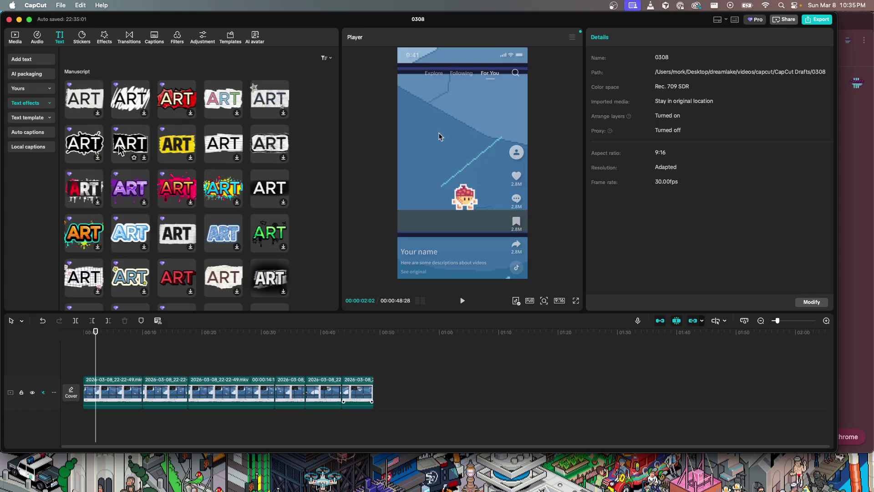
pyautogui.click(120, 150)
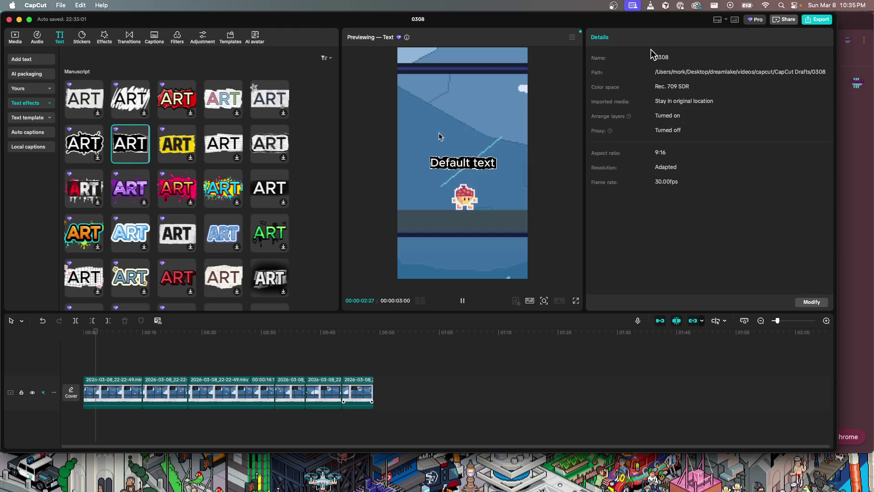
# - Add the ART text effect to the timeline and replace Default text with 'ever wonder how'
pyautogui.moveTo(120, 146)
pyautogui.mouseDown()
pyautogui.moveTo(80, 359)
pyautogui.moveTo(89, 360)
pyautogui.mouseUp()
pyautogui.click(661, 89)
pyautogui.write('why do my')
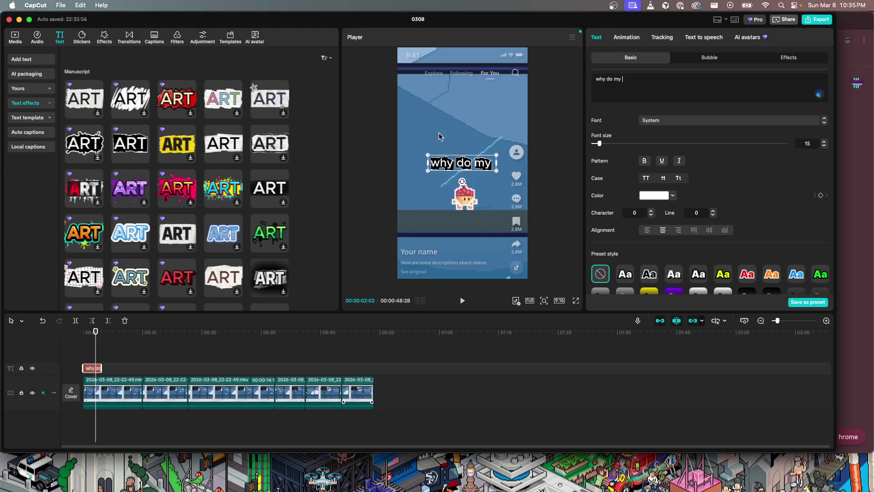
pyautogui.press('BackSpace')
pyautogui.press('BackSpace')
pyautogui.press('BackSpace')
pyautogui.press('BackSpace')
pyautogui.press('BackSpace')
pyautogui.press('BackSpace')
pyautogui.press('BackSpace')
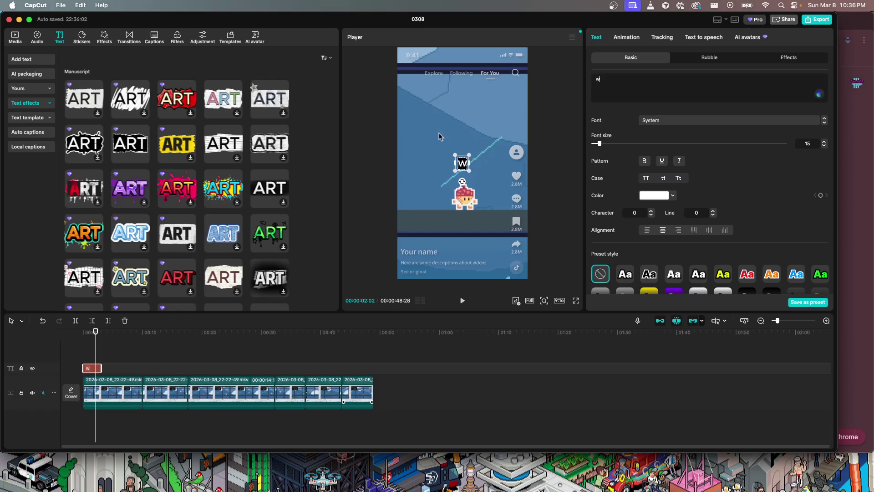
pyautogui.write('ondering why')
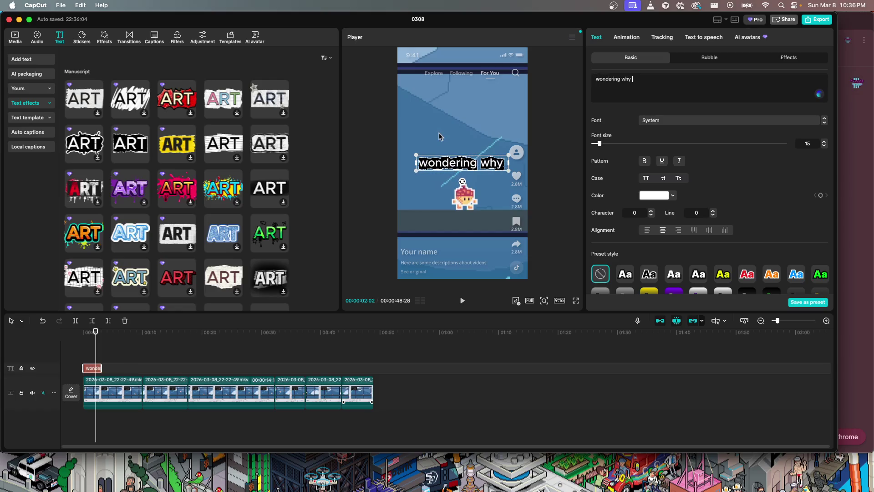
pyautogui.press('super+a')
pyautogui.write('we')
pyautogui.write(' wonder how')
# - Add caption lines 'games make JUMPING feel' and 'so GOOOOD?!'
pyautogui.press('Return')
pyautogui.write('games make JUMPING feel')
pyautogui.press('BackSpace')
pyautogui.press('BackSpace')
pyautogui.press('BackSpace')
pyautogui.press('BackSpace')
pyautogui.press('BackSpace')
pyautogui.press('Return')
pyautogui.write('feel SO')
pyautogui.press('BackSpace')
pyautogui.press('BackSpace')
pyautogui.write('so GOOOOD?!')
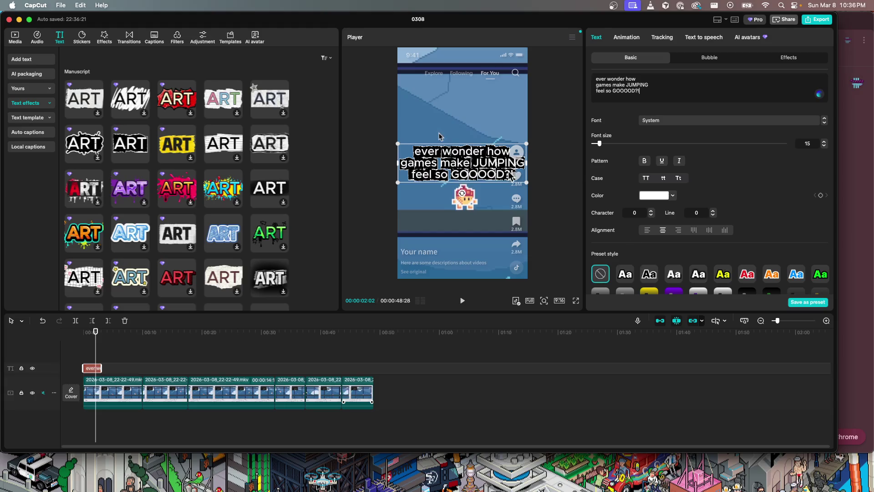
# - Move the caption to the top of the frame and play the clip to check it
pyautogui.moveTo(481, 168); pyautogui.dragTo(482, 97)
pyautogui.press('space')
pyautogui.press('space')
pyautogui.press('Home')
pyautogui.press('space')
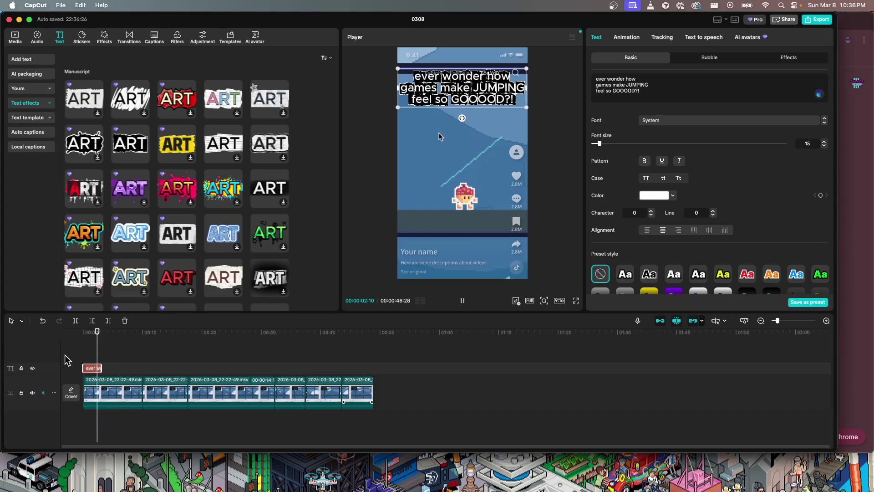
pyautogui.press('space')
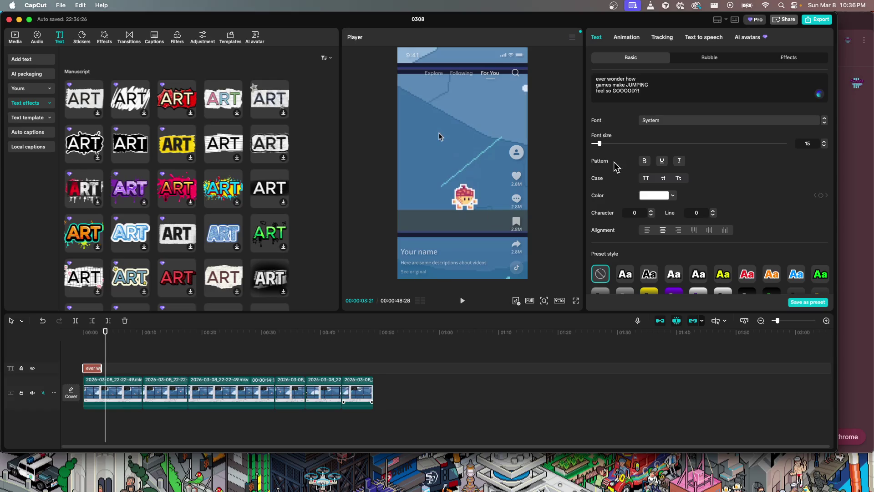
pyautogui.scroll(-5, 694, 212)
pyautogui.scroll(-3, 693, 212)
pyautogui.scroll(-3, 694, 213)
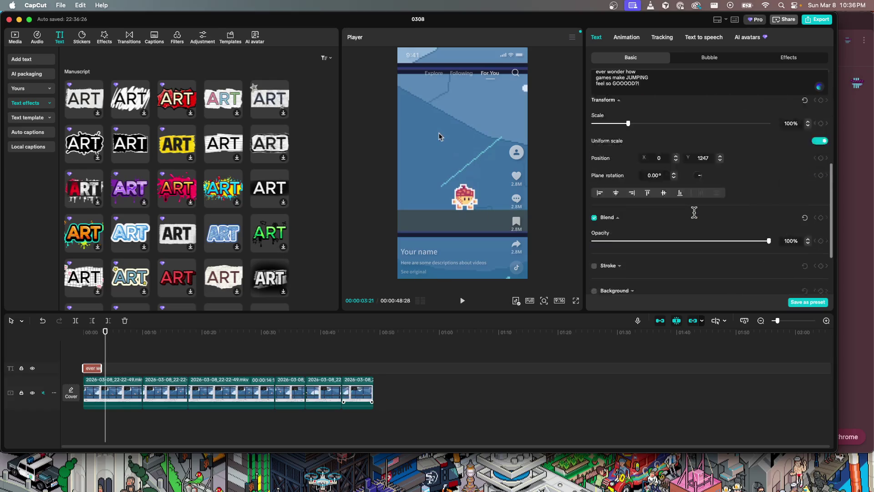
pyautogui.scroll(-3, 694, 212)
pyautogui.scroll(-5, 200, 248)
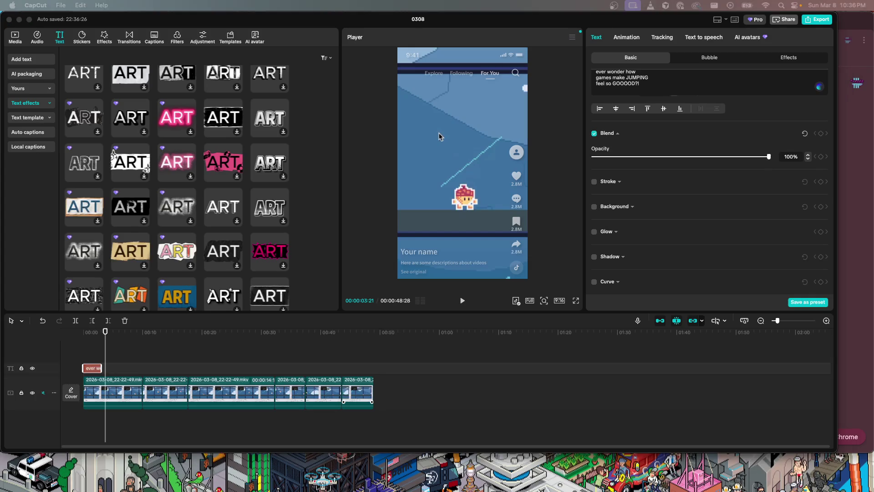
pyautogui.hotkey('ctrl', 'Up')
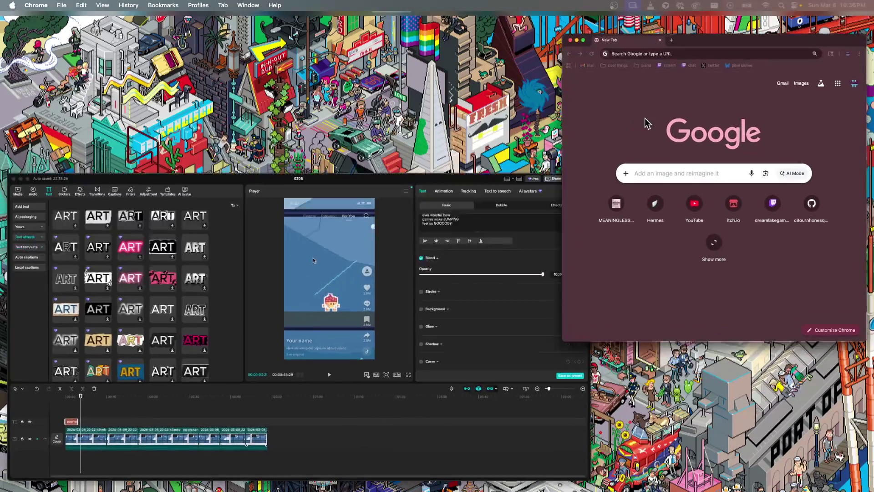
# - Search Google for CapCut text templates that highlight specific words, then return to CapCut
pyautogui.click(644, 119)
pyautogui.write('capcut ')
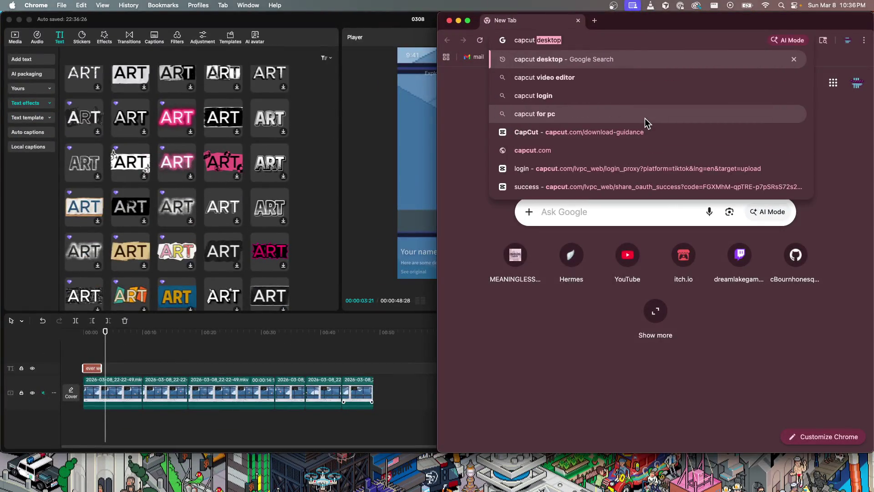
pyautogui.write('good text template to highlight specific words but have the')
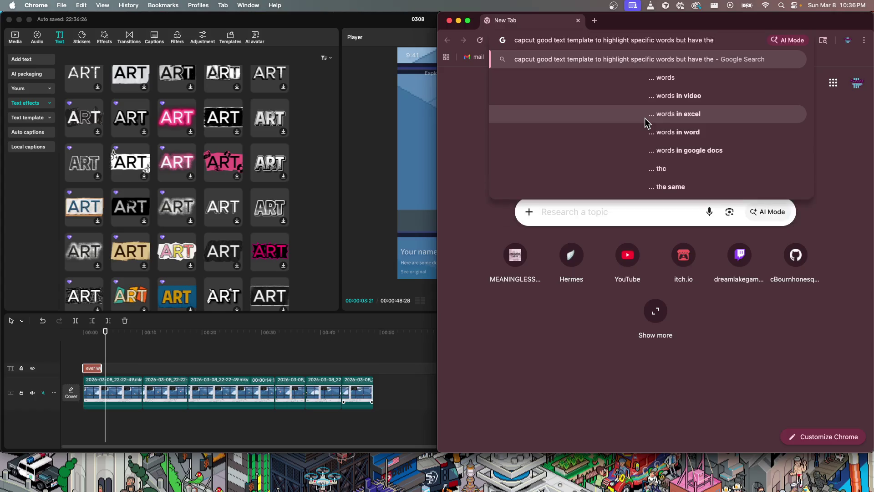
pyautogui.write('m come on screen fast')
pyautogui.press('Return')
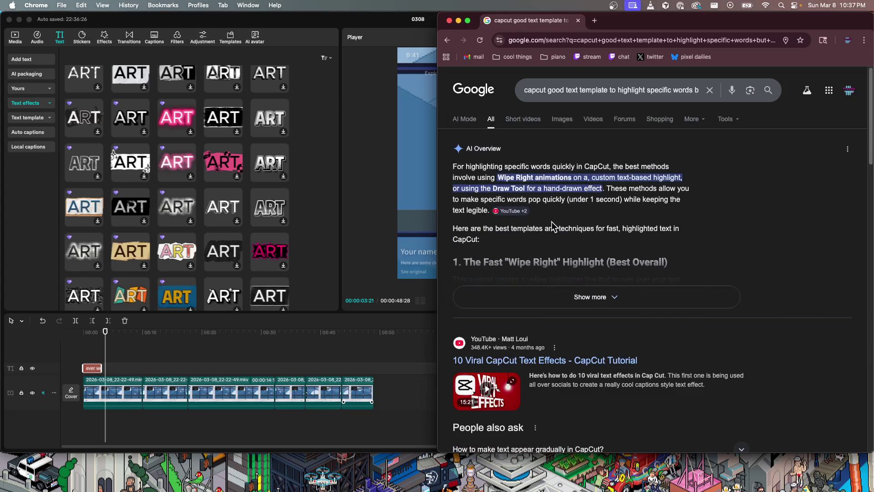
pyautogui.scroll(-3, 551, 222)
pyautogui.click(337, 230)
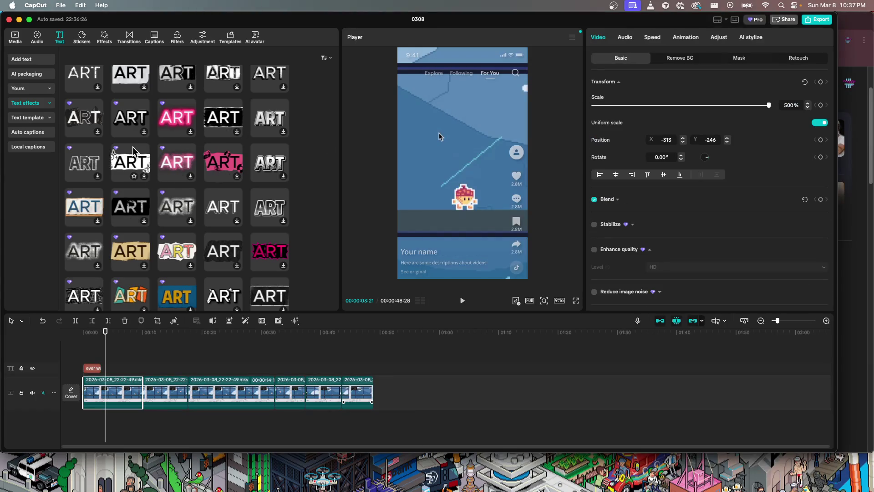
# - Delete the old red text clip and open the text template library
pyautogui.click(91, 368)
pyautogui.press('Delete')
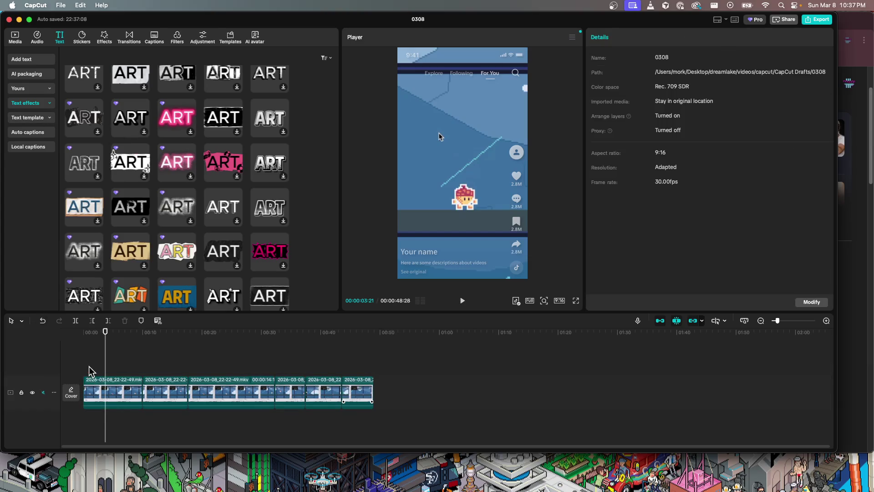
pyautogui.click(30, 118)
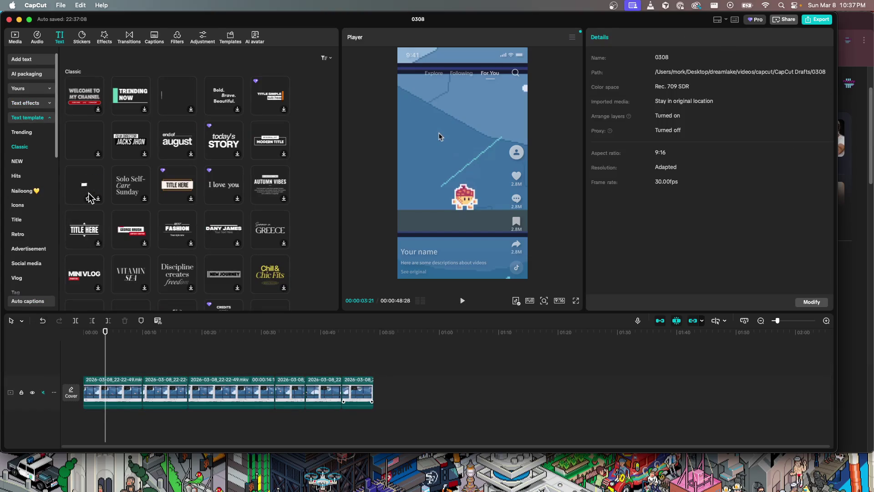
# - Browse the Icons and Tag text template categories
pyautogui.click(18, 205)
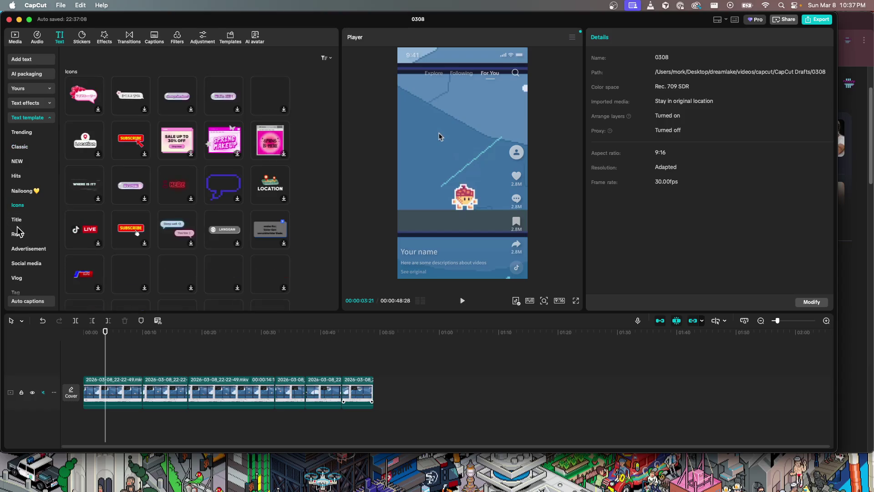
pyautogui.scroll(-3, 18, 234)
pyautogui.click(21, 245)
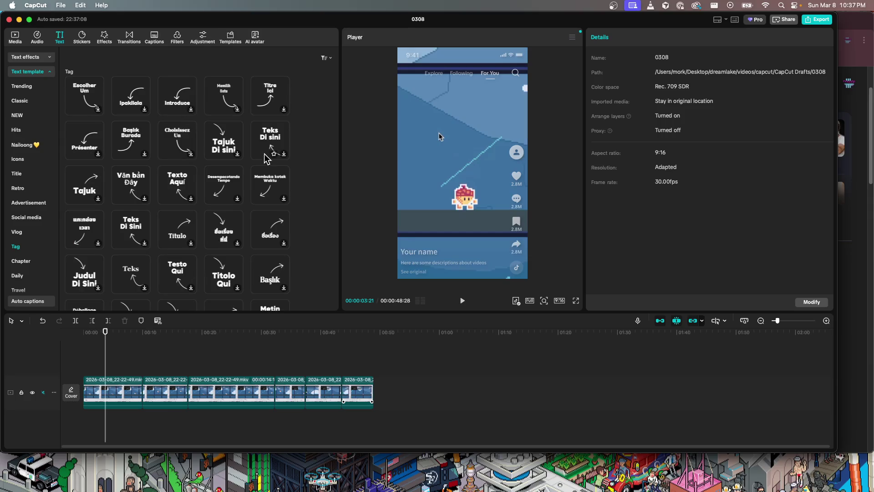
pyautogui.scroll(-10, 88, 163)
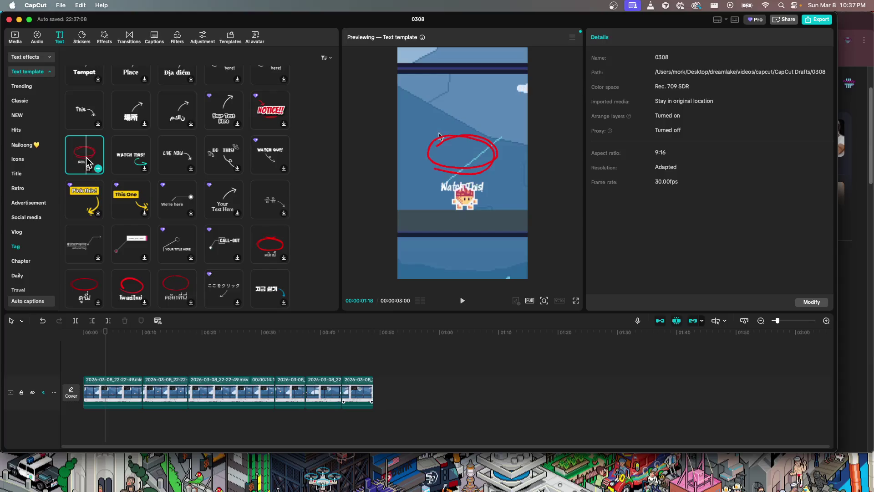
pyautogui.scroll(-5, 88, 163)
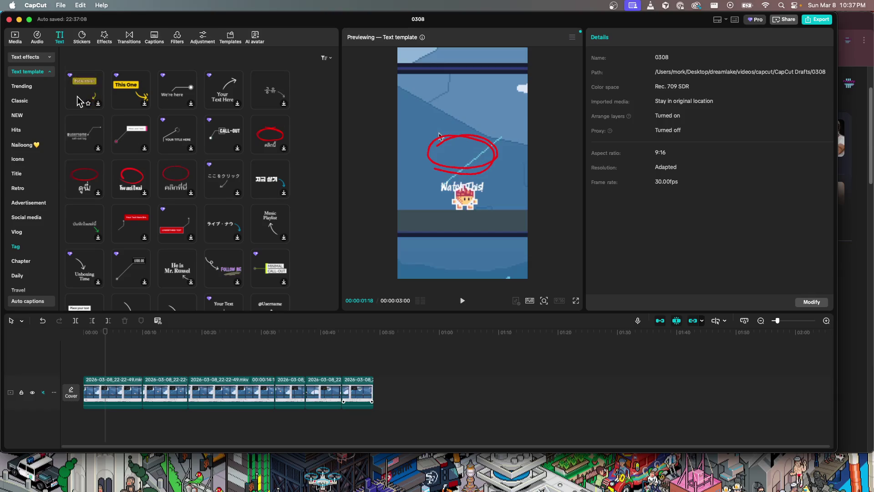
pyautogui.scroll(-10, 151, 200)
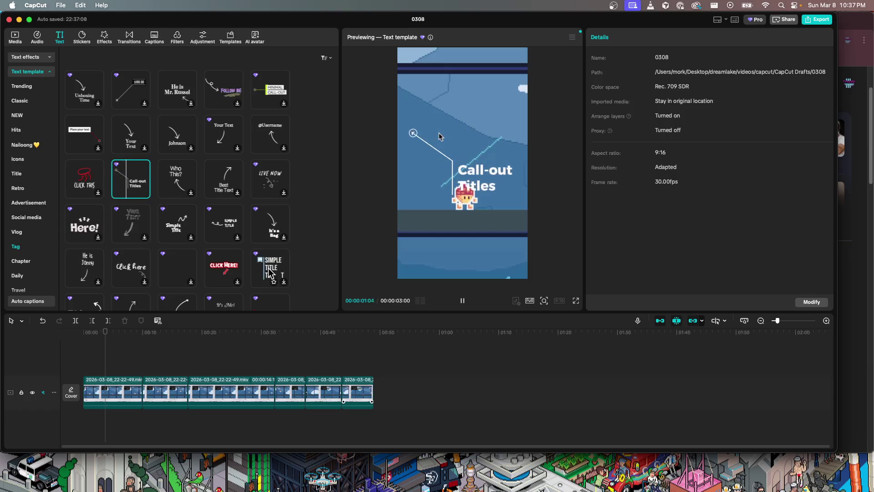
pyautogui.scroll(5, 143, 217)
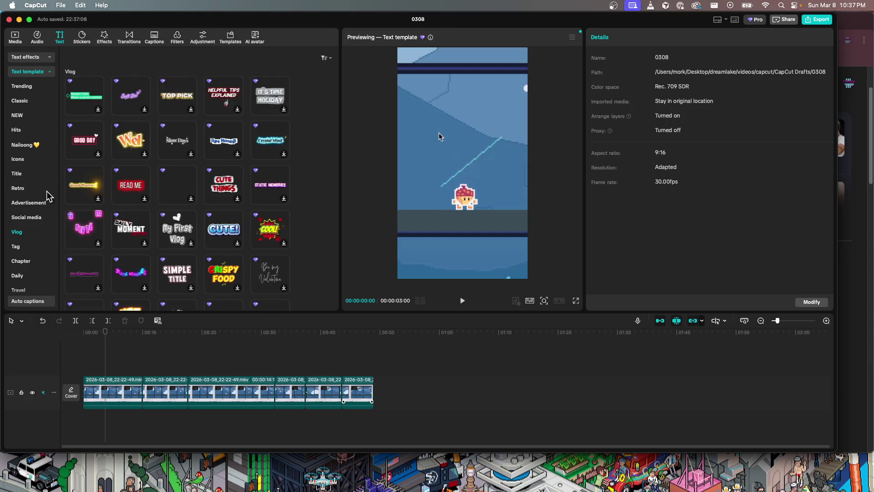
pyautogui.scroll(-2, 28, 287)
pyautogui.scroll(-2, 27, 285)
pyautogui.scroll(-1, 29, 281)
pyautogui.scroll(-2, 29, 281)
pyautogui.scroll(-2, 37, 237)
pyautogui.scroll(-2, 36, 223)
# - Show the Game text templates, such as GAME TIME, GAME OVER and BOOM!
pyautogui.click(22, 249)
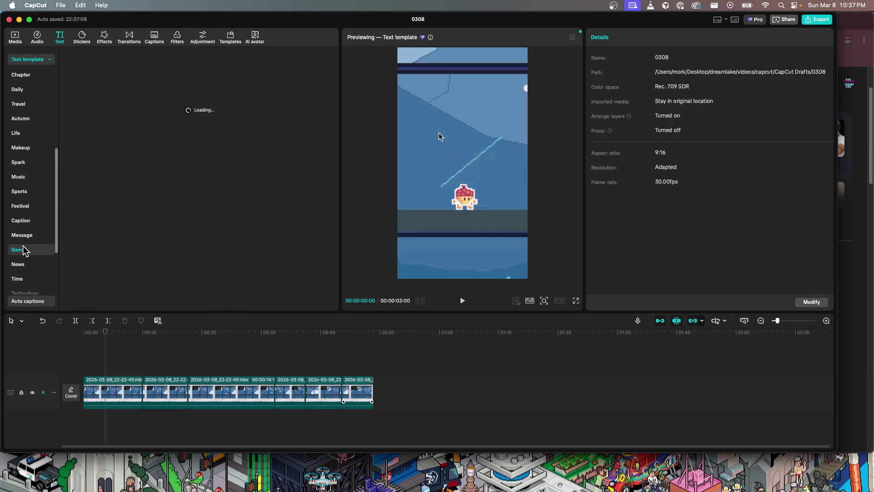
pyautogui.scroll(-1, 24, 250)
pyautogui.scroll(-3, 24, 250)
pyautogui.scroll(-2, 24, 251)
pyautogui.scroll(-2, 25, 251)
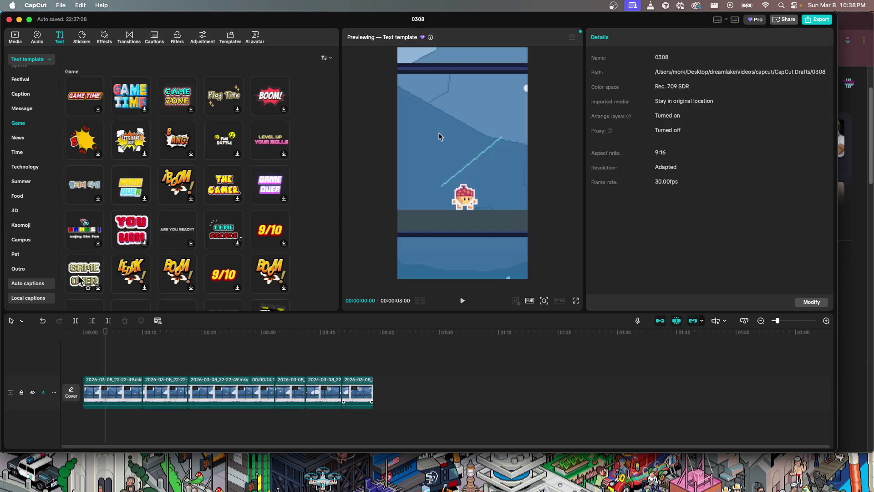
pyautogui.scroll(-1, 75, 273)
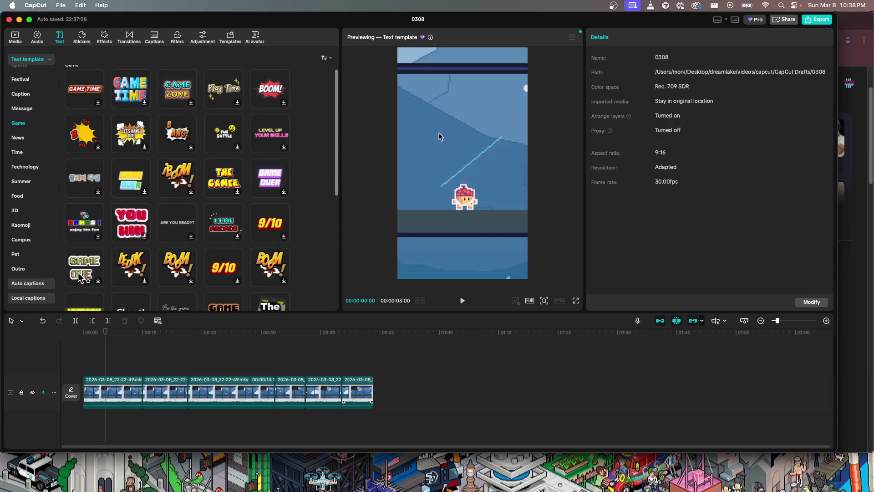
# - Add the GAME OVER pixel template at the video start and extend it across the whole clip
pyautogui.moveTo(69, 269)
pyautogui.mouseDown()
pyautogui.moveTo(90, 364)
pyautogui.moveTo(113, 373)
pyautogui.mouseUp()
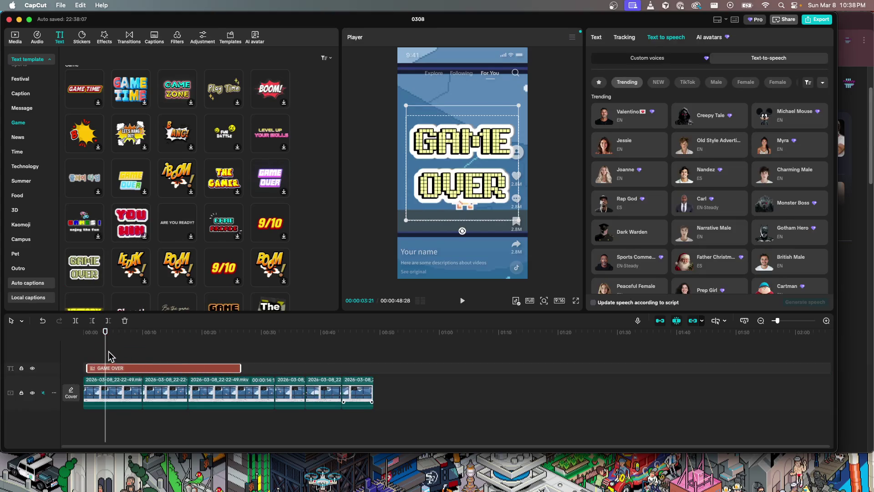
pyautogui.moveTo(109, 355); pyautogui.dragTo(175, 356)
pyautogui.moveTo(110, 371); pyautogui.dragTo(109, 371)
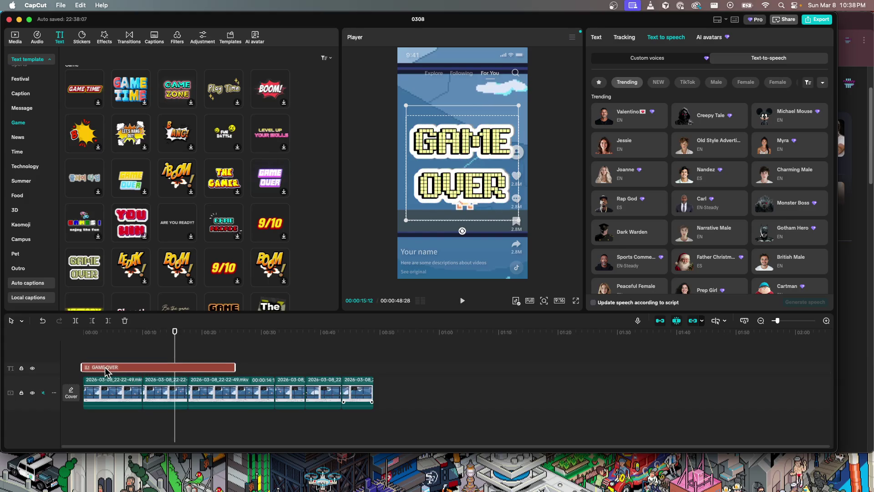
pyautogui.moveTo(235, 368); pyautogui.dragTo(373, 365)
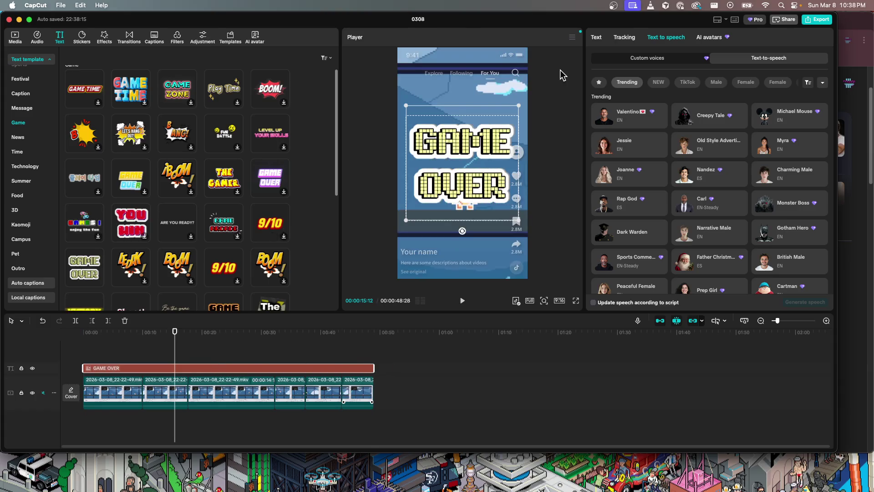
# - Change the text to JUMPING, scale it to 58%, move it near the bottom, and preview
pyautogui.click(598, 38)
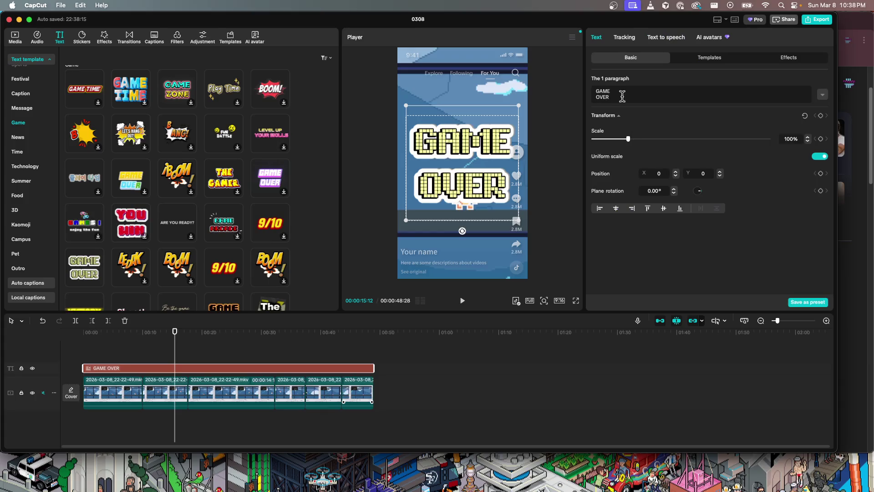
pyautogui.write('JUMPING')
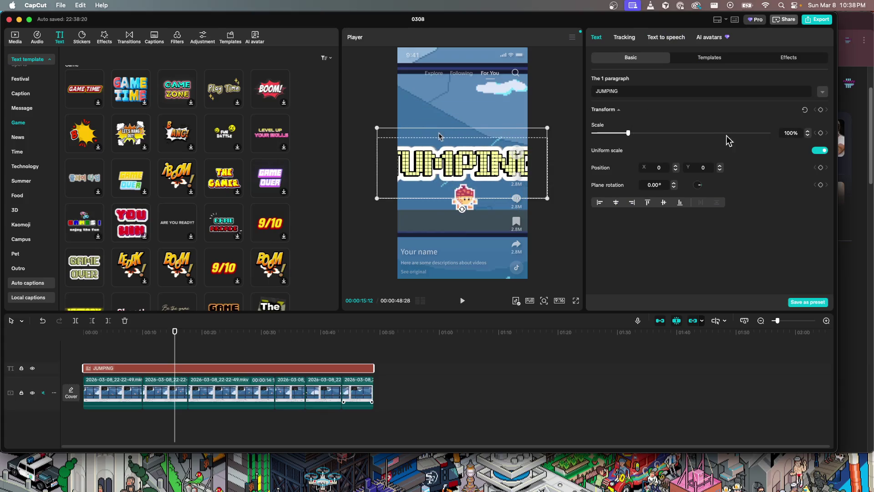
pyautogui.moveTo(629, 133); pyautogui.dragTo(614, 133)
pyautogui.moveTo(493, 172)
pyautogui.mouseDown()
pyautogui.moveTo(482, 260)
pyautogui.moveTo(482, 236)
pyautogui.mouseUp()
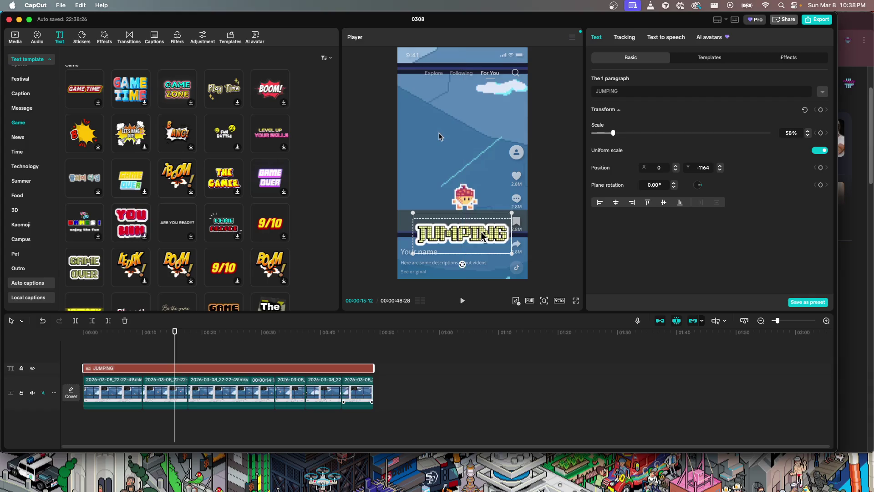
pyautogui.press('space')
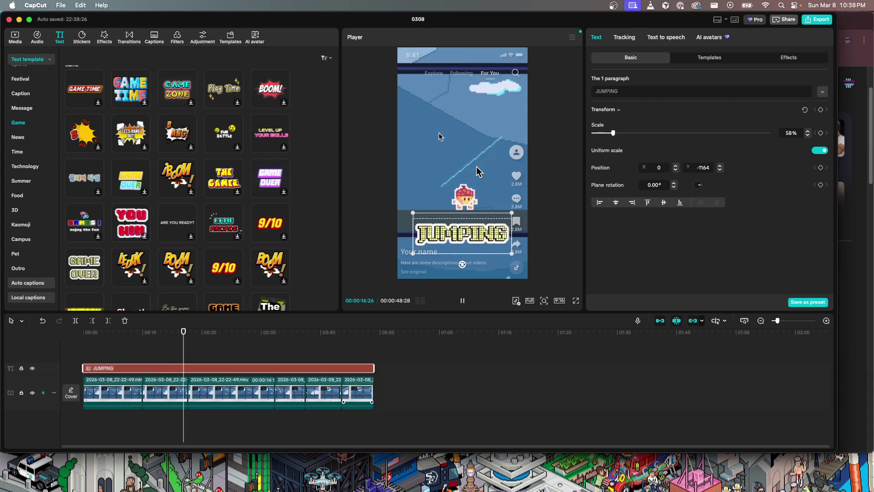
pyautogui.press('Home')
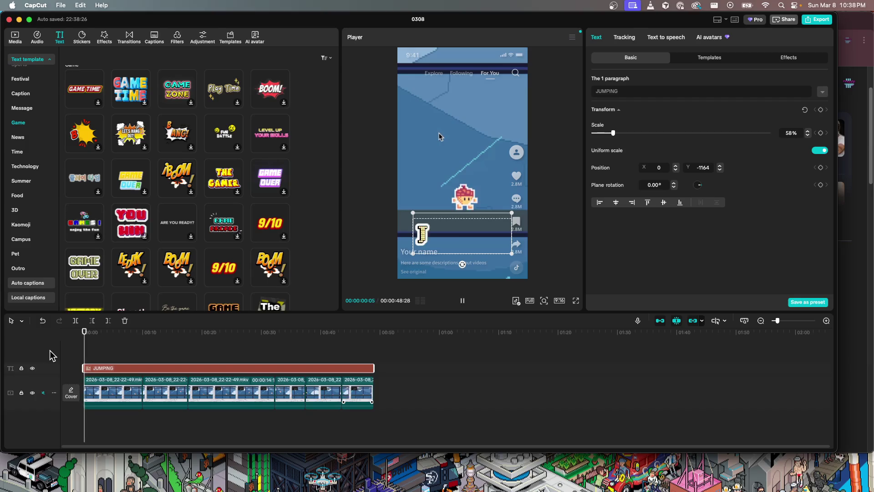
# - Trim the JUMPING text clip to about 3 seconds and preview it
pyautogui.press('space')
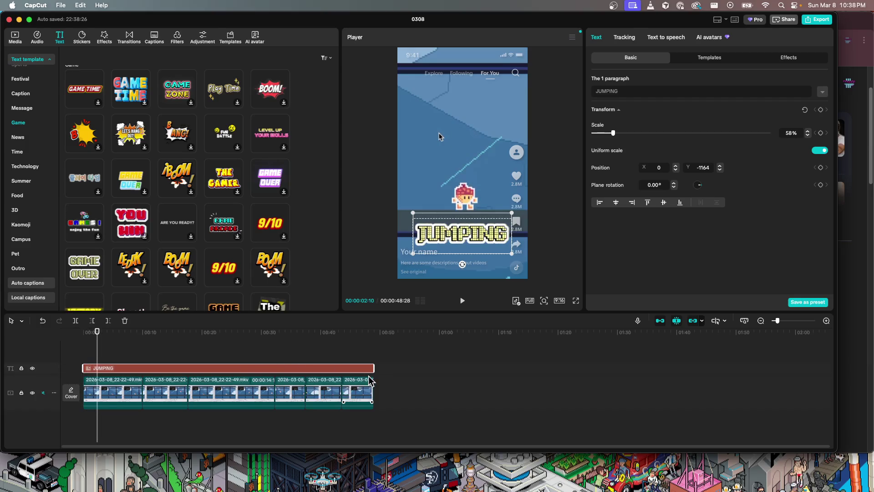
pyautogui.moveTo(375, 367); pyautogui.dragTo(104, 369)
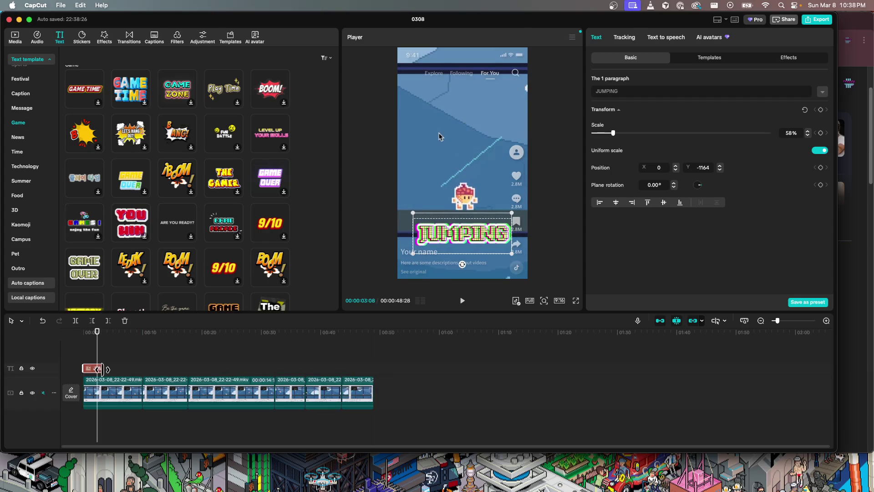
pyautogui.press('space')
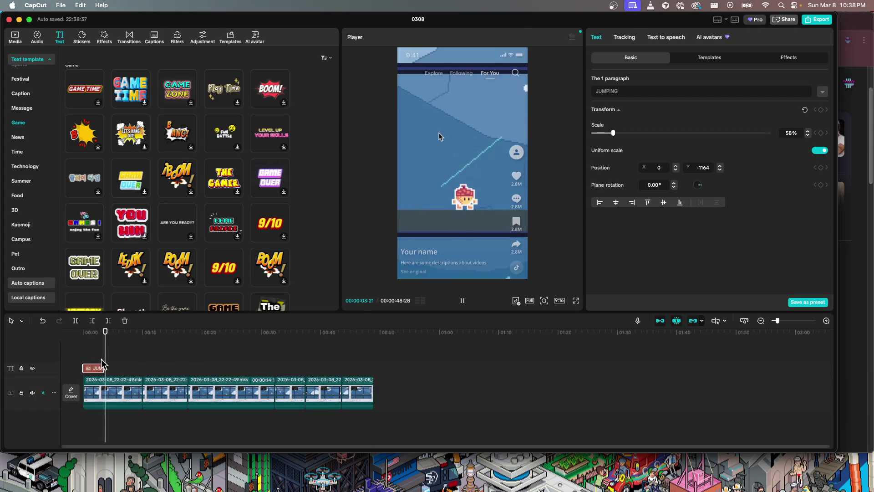
pyautogui.click(84, 353)
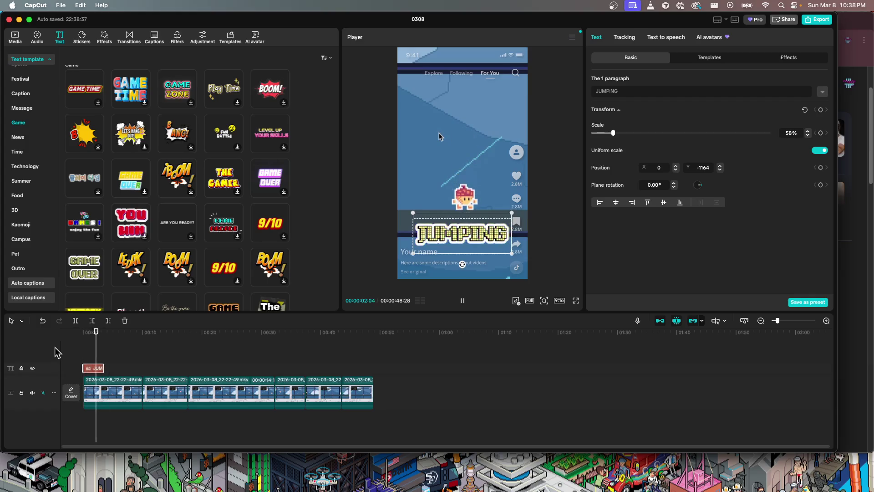
pyautogui.press('space')
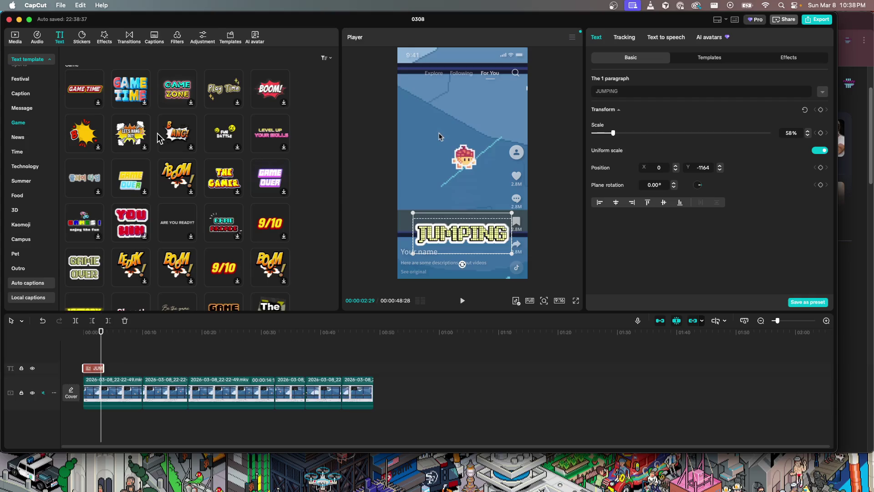
# - Return to the Game text templates and replay the video from the start
pyautogui.scroll(5, 159, 138)
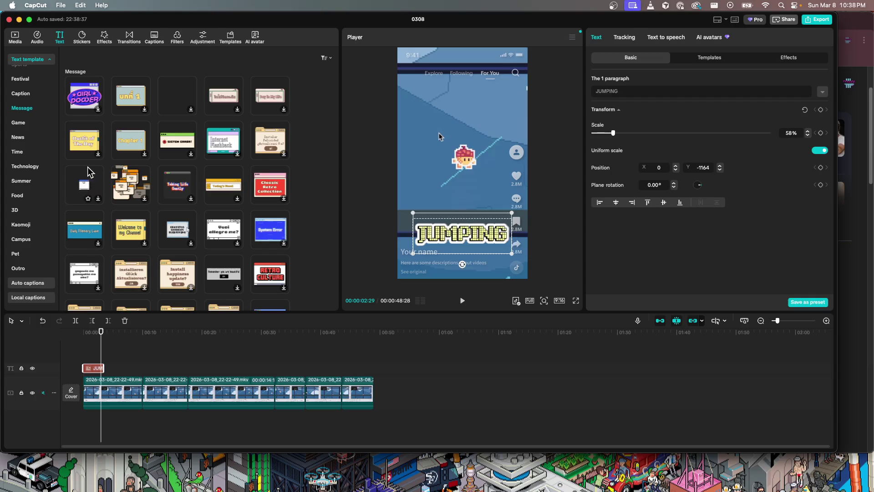
pyautogui.click(18, 123)
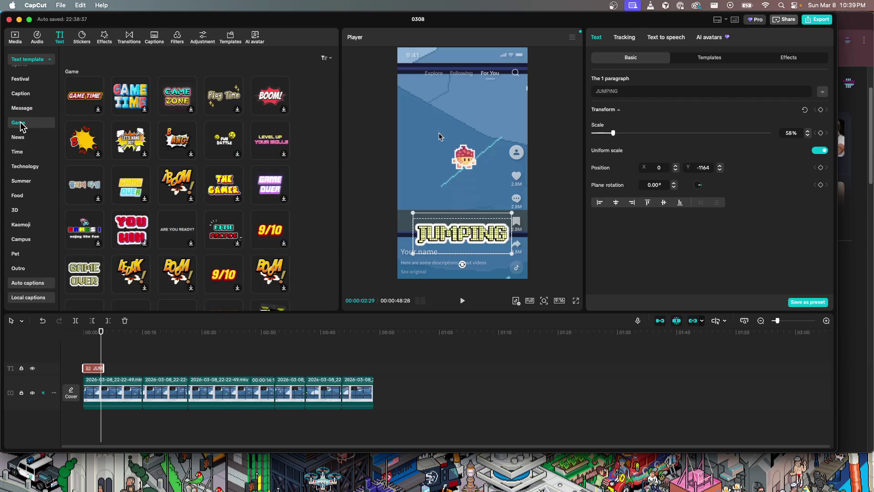
pyautogui.click(95, 358)
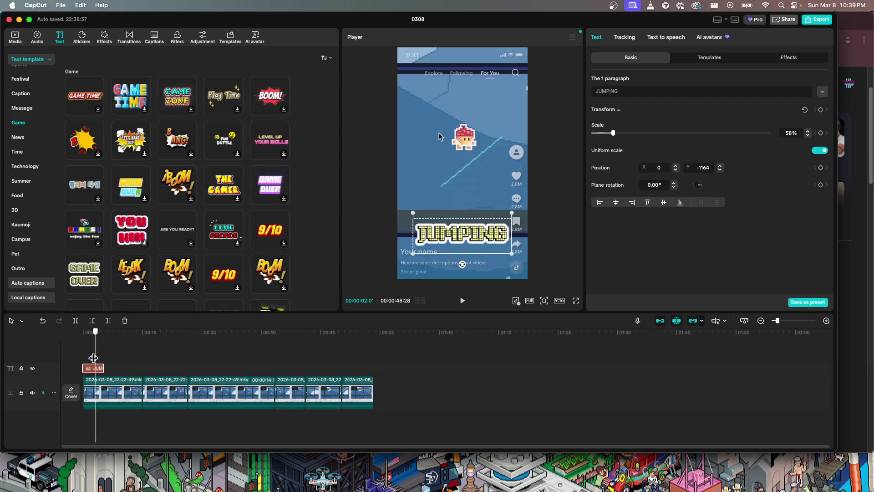
pyautogui.moveTo(94, 358); pyautogui.dragTo(64, 353)
pyautogui.press('space')
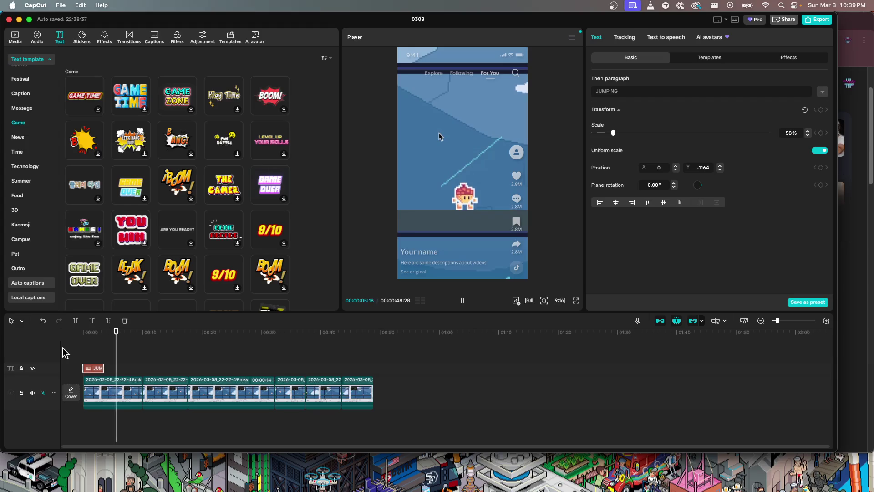
pyautogui.press('space')
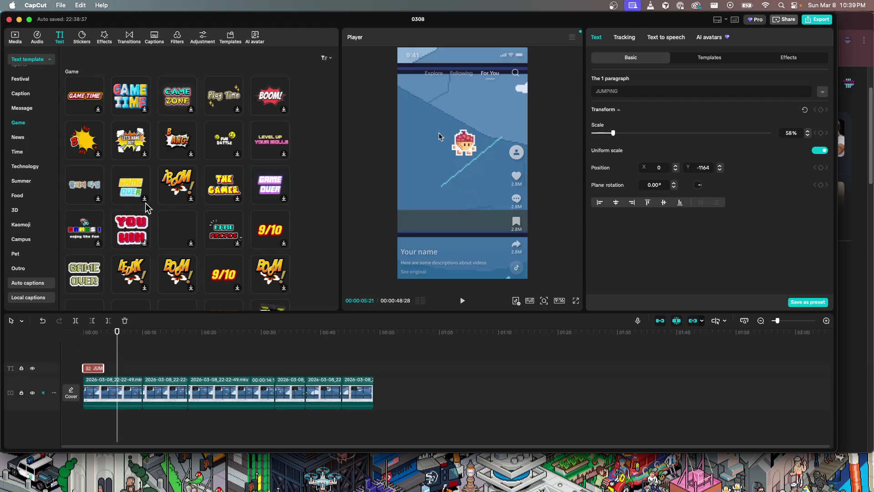
# - Add the Game Boy template from the Trending text templates to the text track
pyautogui.scroll(2, 31, 111)
pyautogui.scroll(3, 31, 111)
pyautogui.scroll(2, 31, 112)
pyautogui.scroll(3, 31, 112)
pyautogui.scroll(2, 32, 112)
pyautogui.scroll(3, 32, 112)
pyautogui.scroll(2, 32, 114)
pyautogui.click(31, 122)
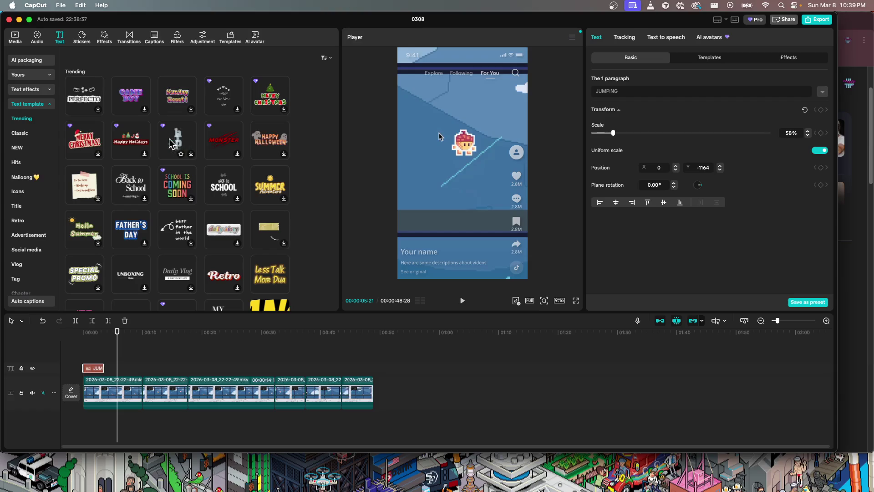
pyautogui.click(130, 97)
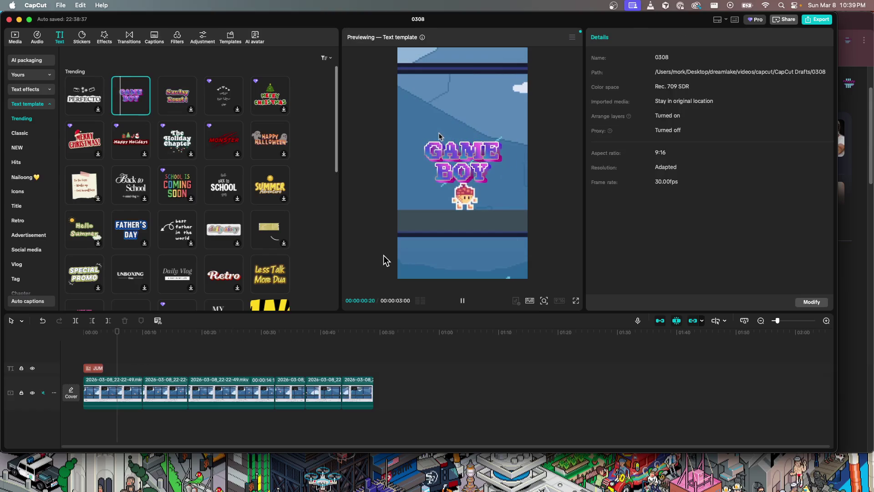
pyautogui.moveTo(166, 90); pyautogui.dragTo(88, 368)
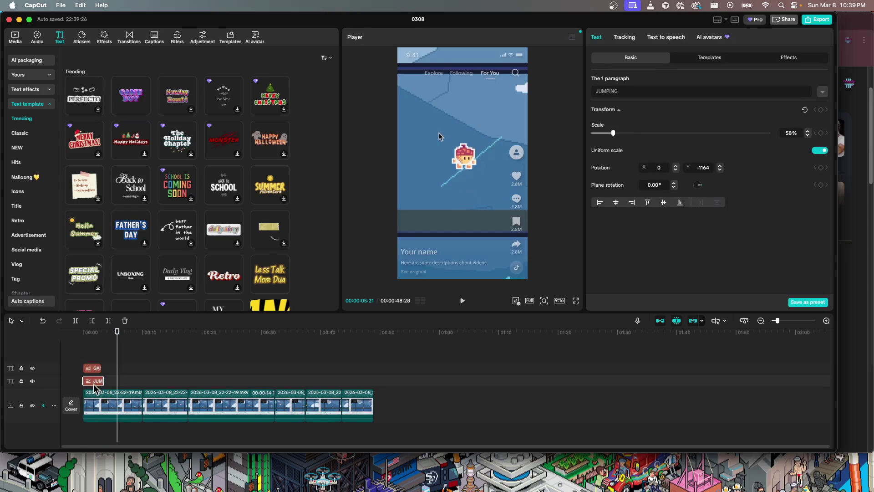
# - Change the Game Boy text to JUMPING and move it near the frame bottom at Y -1191
pyautogui.click(94, 368)
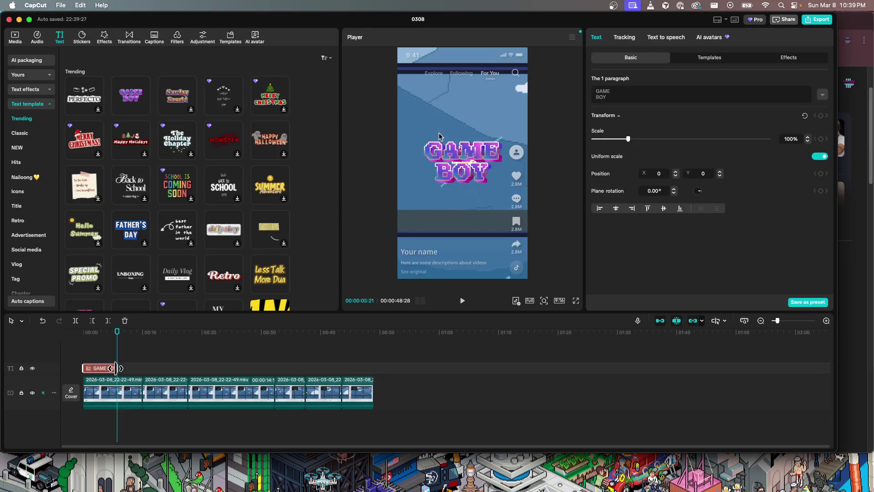
pyautogui.write('JUMPING')
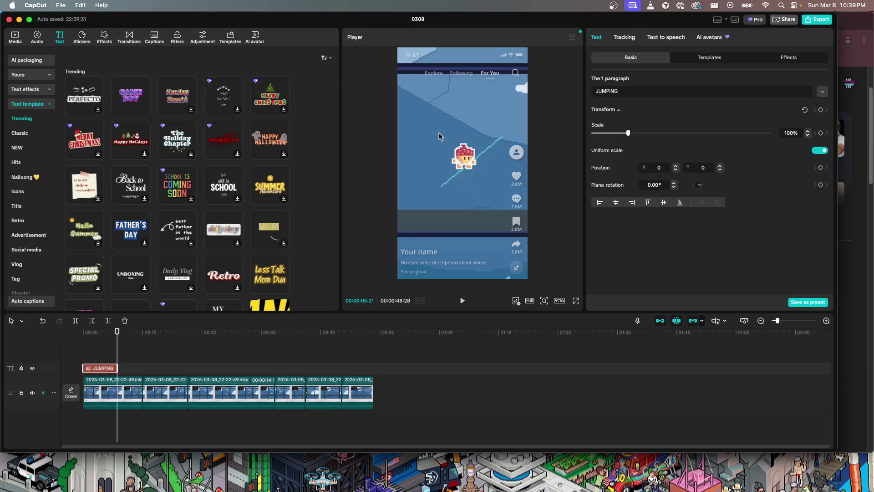
pyautogui.press('Return')
pyautogui.press('BackSpace')
pyautogui.moveTo(118, 360); pyautogui.dragTo(103, 360)
pyautogui.moveTo(445, 165); pyautogui.dragTo(446, 236)
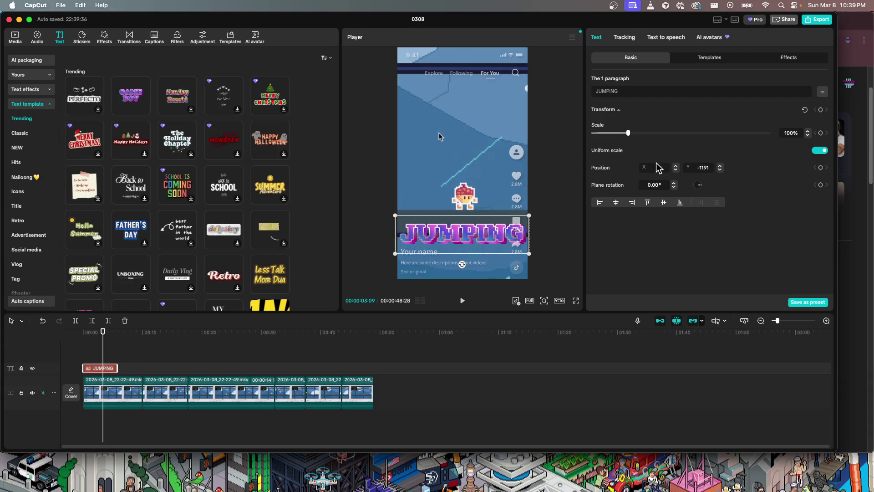
# - Play the video from the beginning to review the JUMPING text
pyautogui.click(106, 354)
pyautogui.click(85, 353)
pyautogui.press('space')
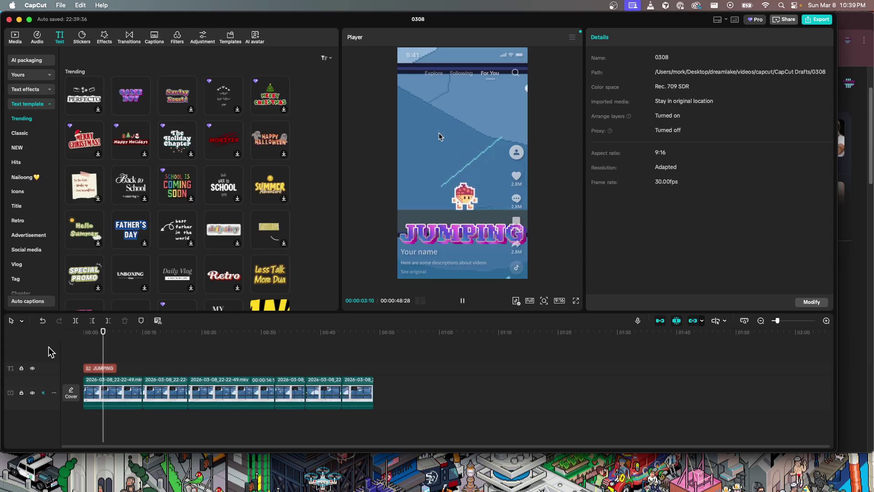
pyautogui.press('space')
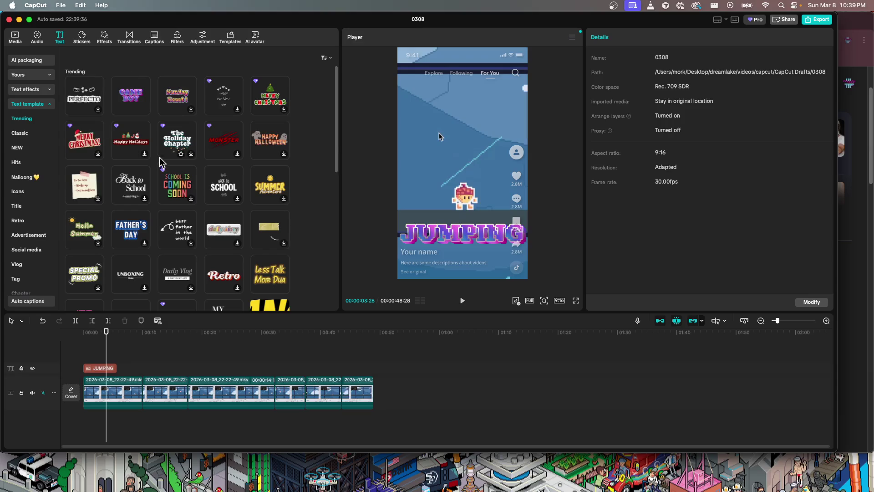
# - Scroll the text templates and show the Classic category
pyautogui.scroll(-5, 27, 252)
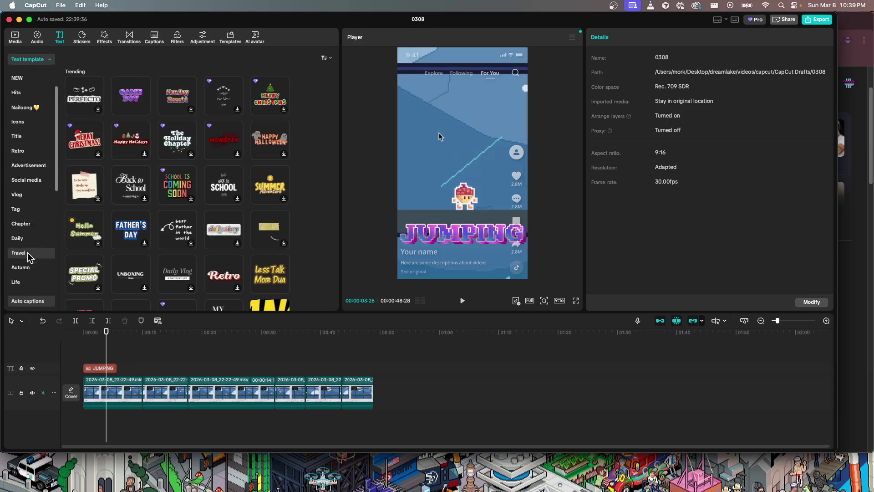
pyautogui.scroll(-3, 28, 253)
pyautogui.scroll(-3, 28, 252)
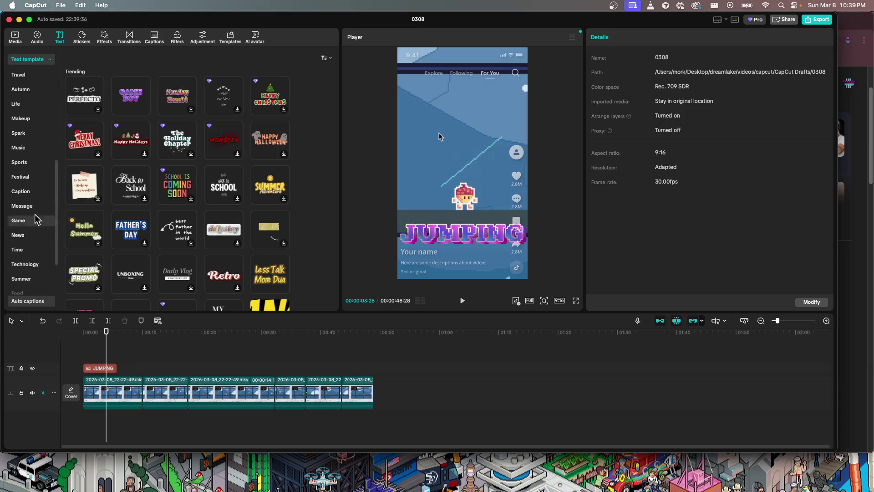
pyautogui.scroll(3, 29, 224)
pyautogui.scroll(3, 29, 224)
pyautogui.scroll(5, 27, 186)
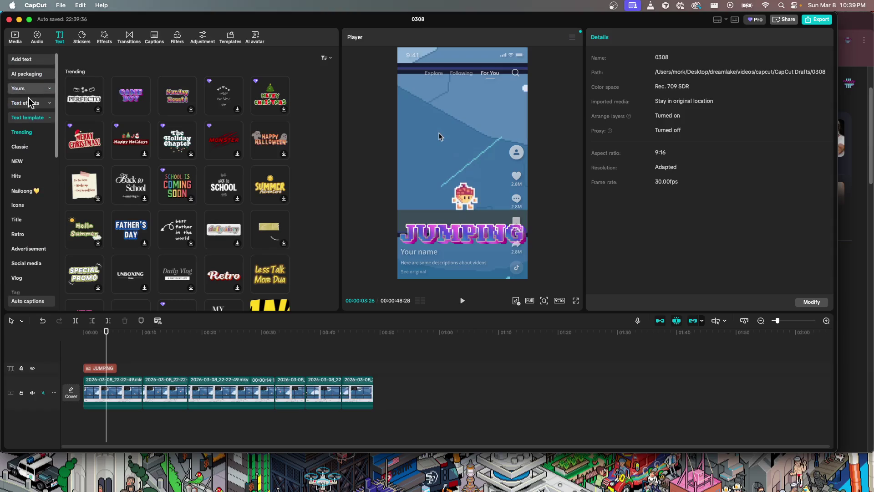
pyautogui.click(26, 150)
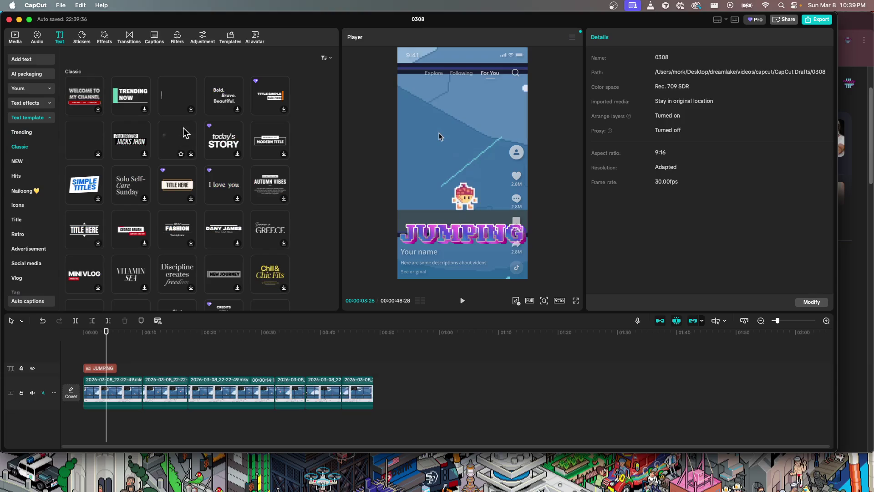
# - Browse the Trending text effects, then switch to plain default text
pyautogui.click(36, 104)
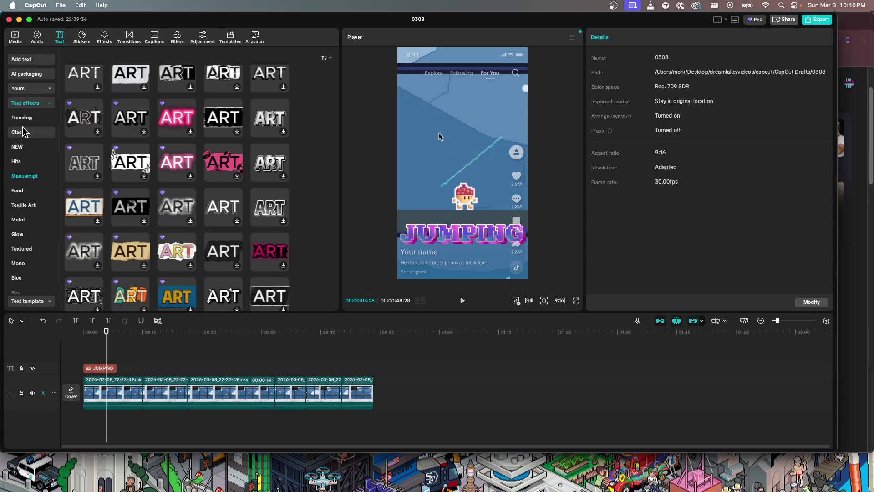
pyautogui.click(22, 118)
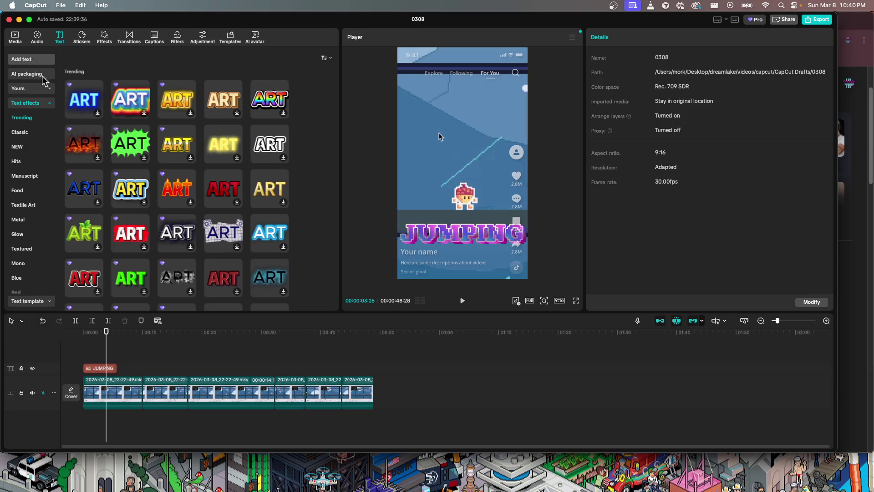
pyautogui.scroll(-3, 149, 231)
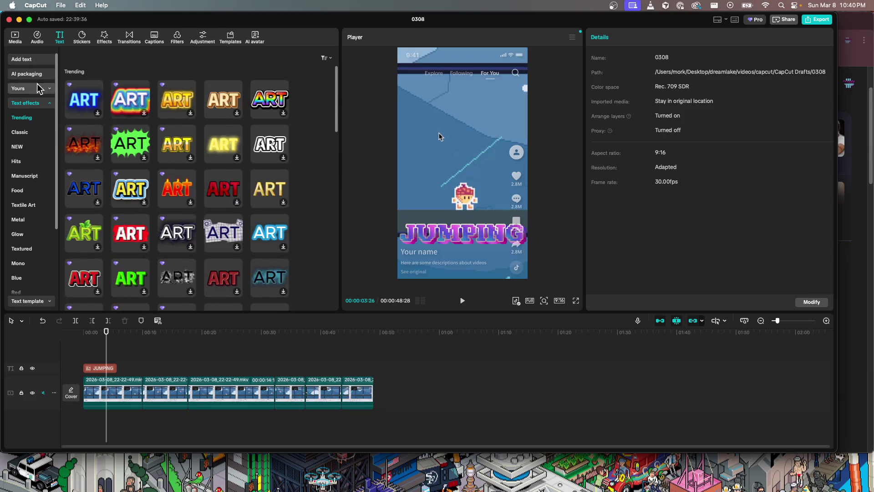
pyautogui.click(40, 64)
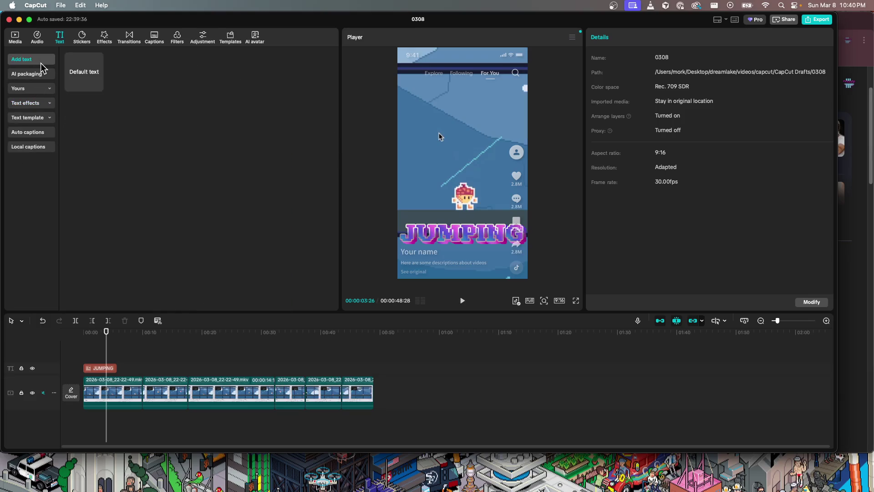
# - Add a Default text clip and type the three-line caption 'why does my game's / JUMP / feel so bad?'
pyautogui.click(86, 69)
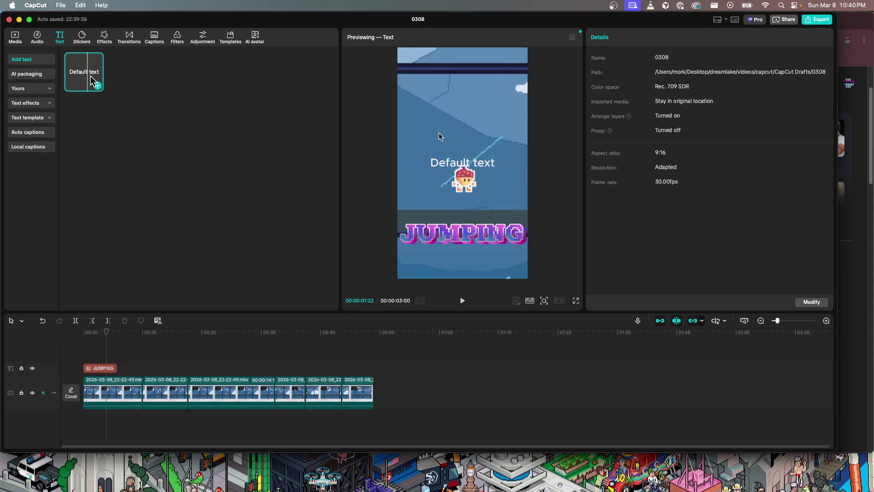
pyautogui.moveTo(88, 77)
pyautogui.mouseDown()
pyautogui.moveTo(98, 365)
pyautogui.moveTo(102, 353)
pyautogui.mouseUp()
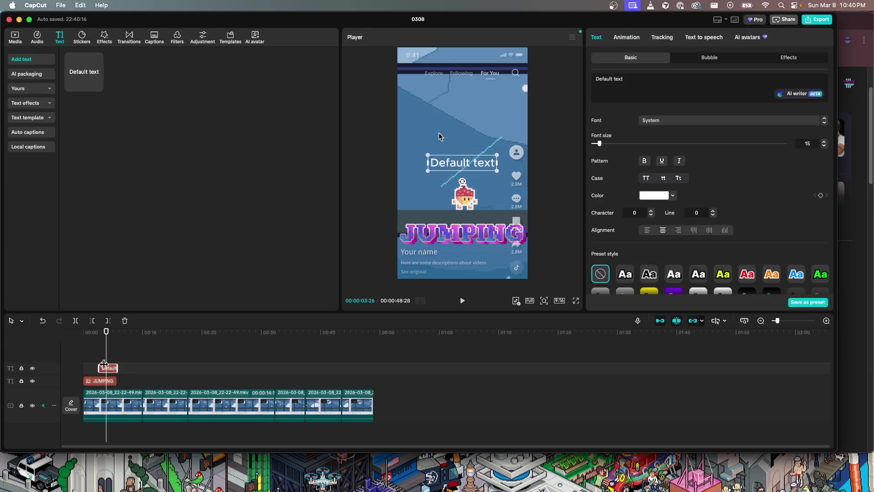
pyautogui.doubleClick(462, 161)
pyautogui.write('why does my')
pyautogui.press('Return')
pyautogui.write('JUMP')
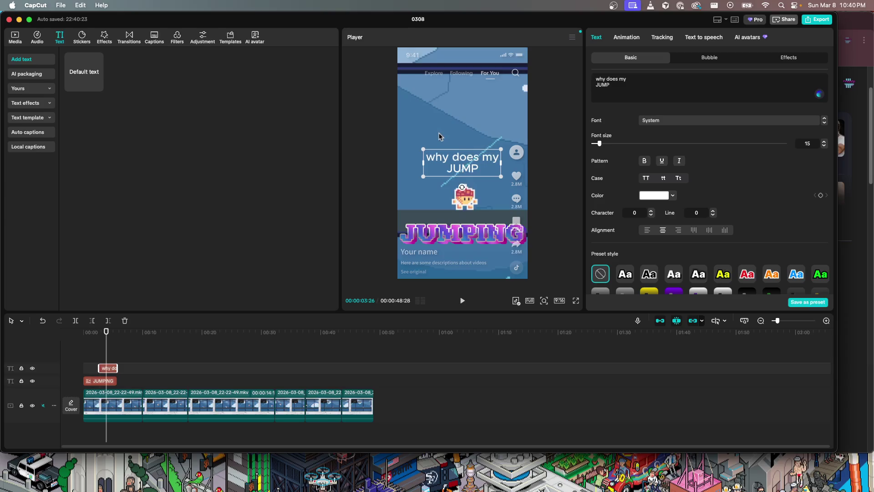
pyautogui.click(656, 78)
pyautogui.write("game's")
pyautogui.click(629, 93)
pyautogui.press('Return')
pyautogui.write('feel so bad?')
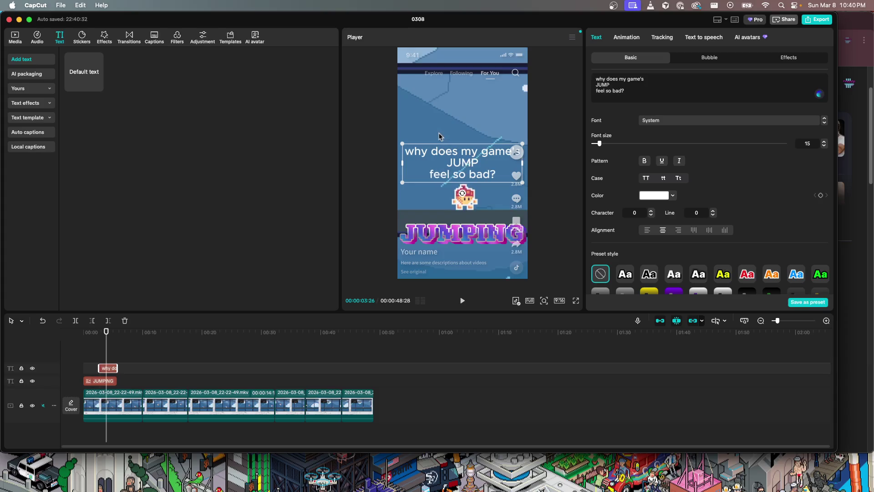
# - Move the caption up near the top of the frame and play back to review it
pyautogui.moveTo(461, 156); pyautogui.dragTo(461, 89)
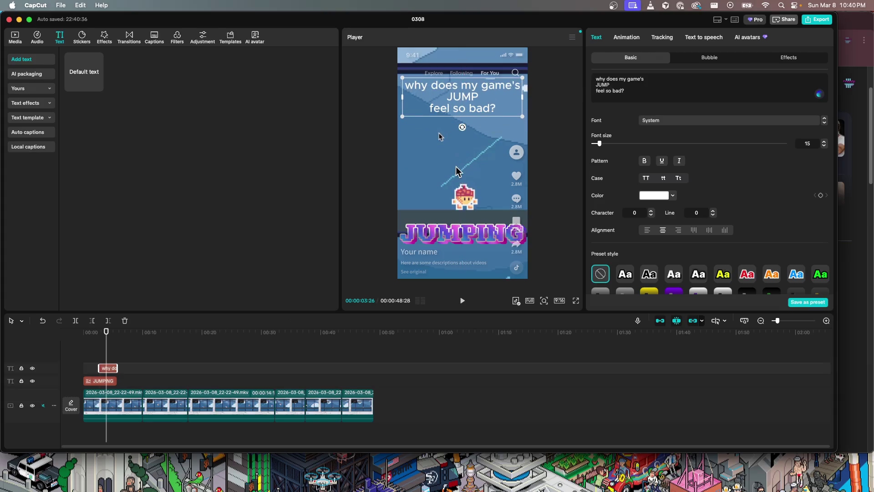
pyautogui.click(445, 204)
pyautogui.press('space')
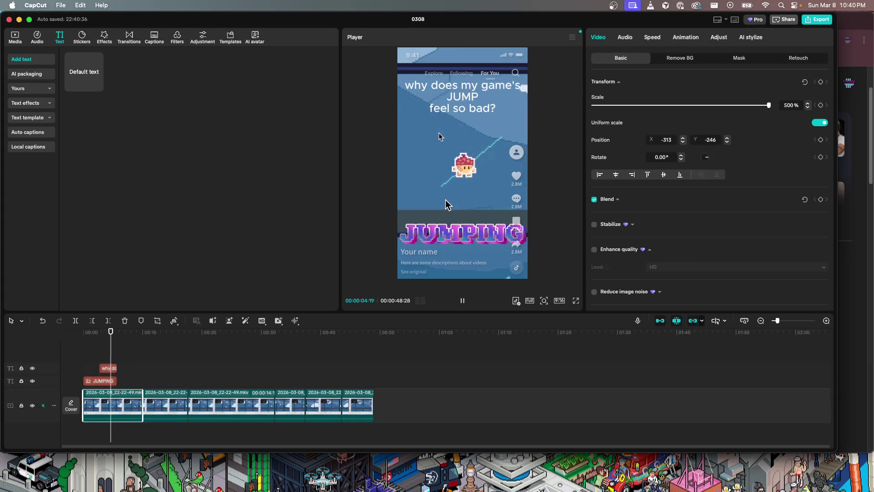
pyautogui.press('space')
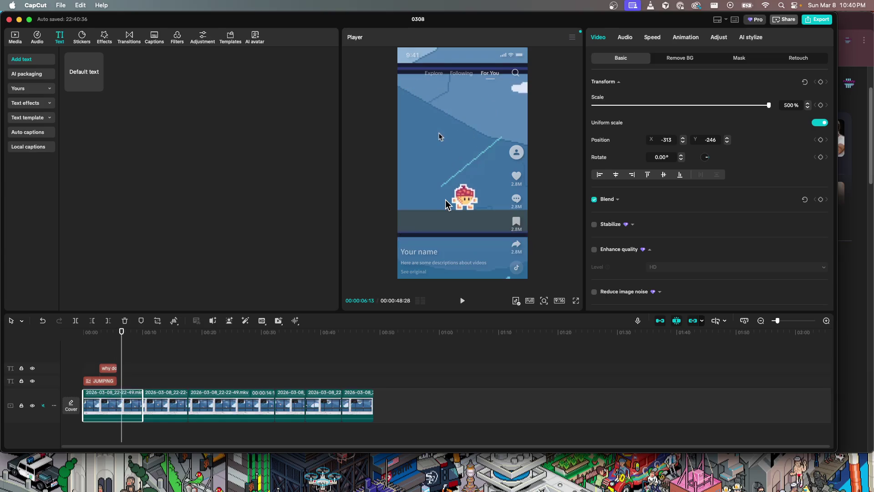
# - Select the question caption at the point where both captions show and bring up its text-to-speech voices
pyautogui.moveTo(122, 350); pyautogui.dragTo(74, 354)
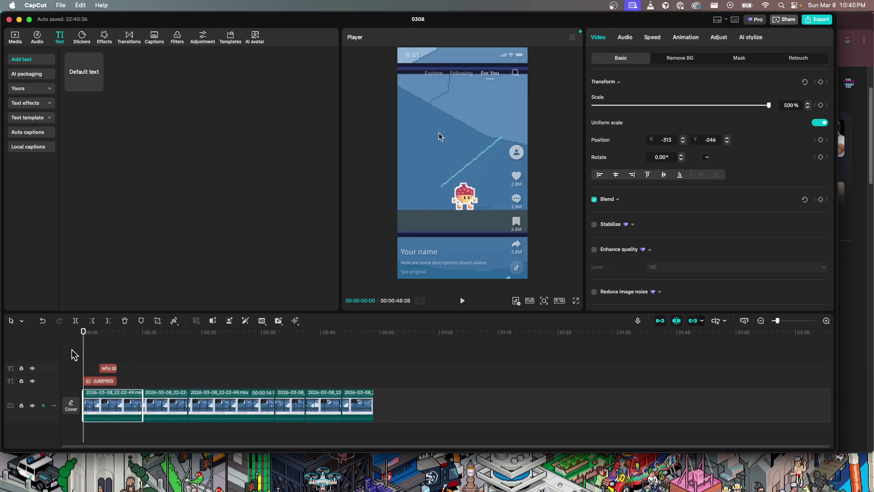
pyautogui.click(107, 368)
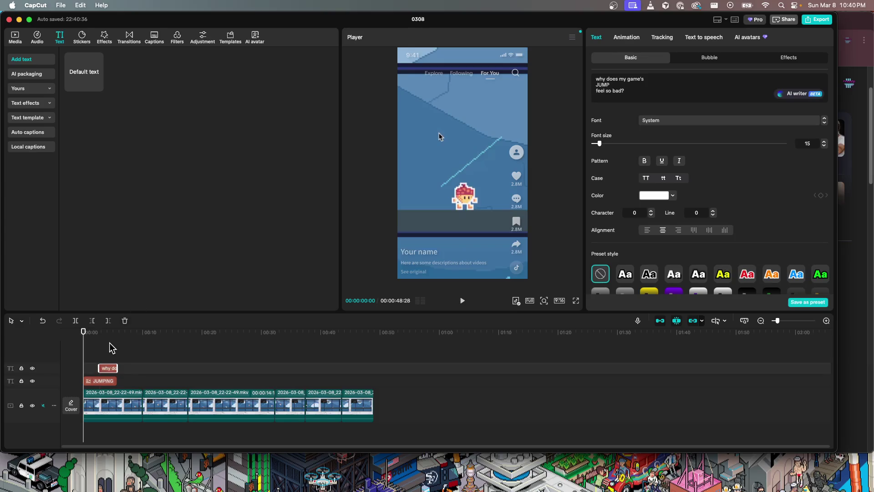
pyautogui.moveTo(82, 354); pyautogui.dragTo(105, 354)
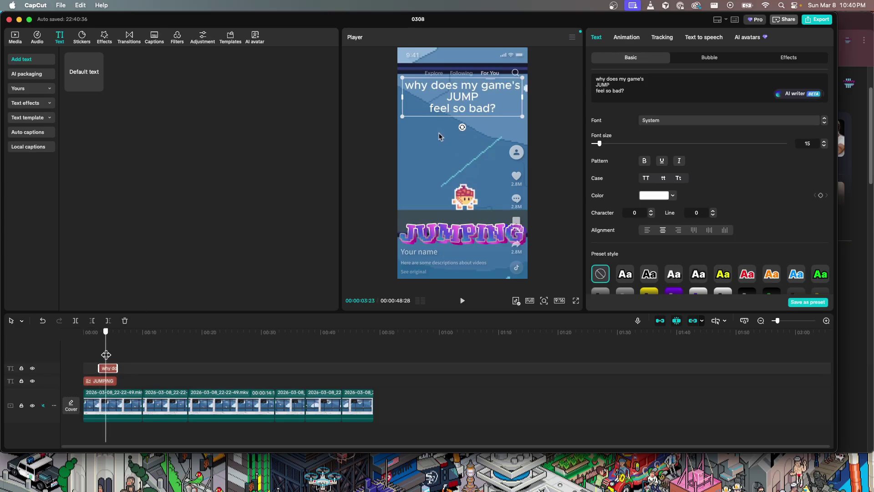
pyautogui.click(694, 40)
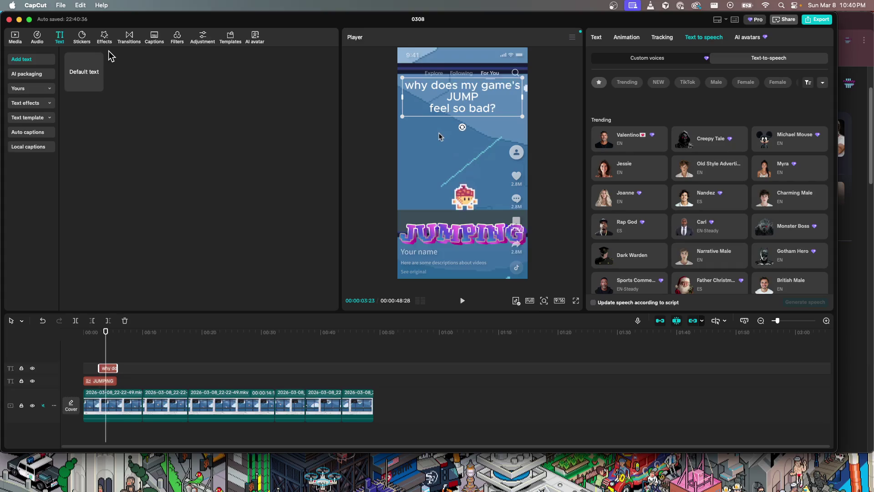
pyautogui.click(37, 37)
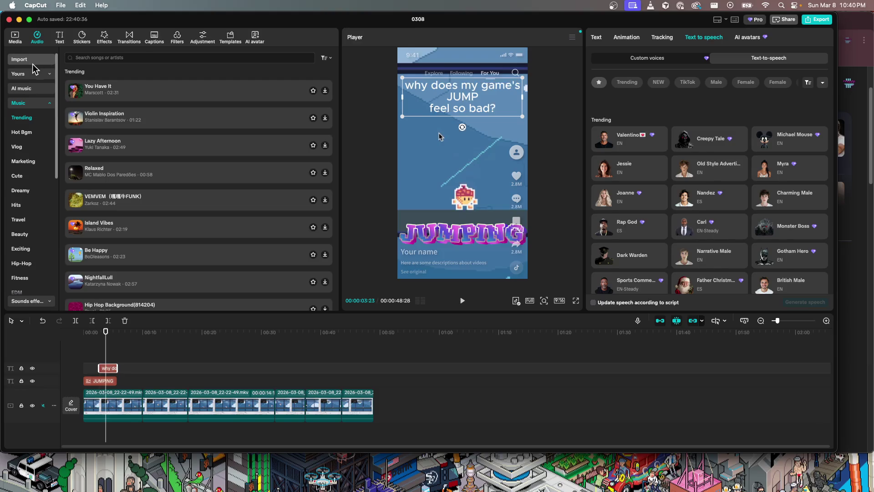
# - Switch the audio library to Sound effects and browse the Trending sounds like Keyboard Typing 01 and Pop Whoosh
pyautogui.click(31, 102)
pyautogui.click(35, 118)
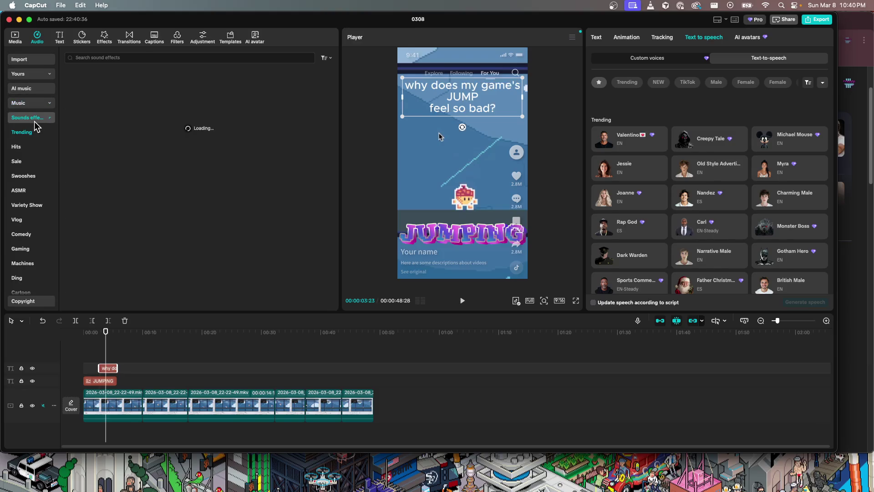
pyautogui.scroll(-3, 42, 162)
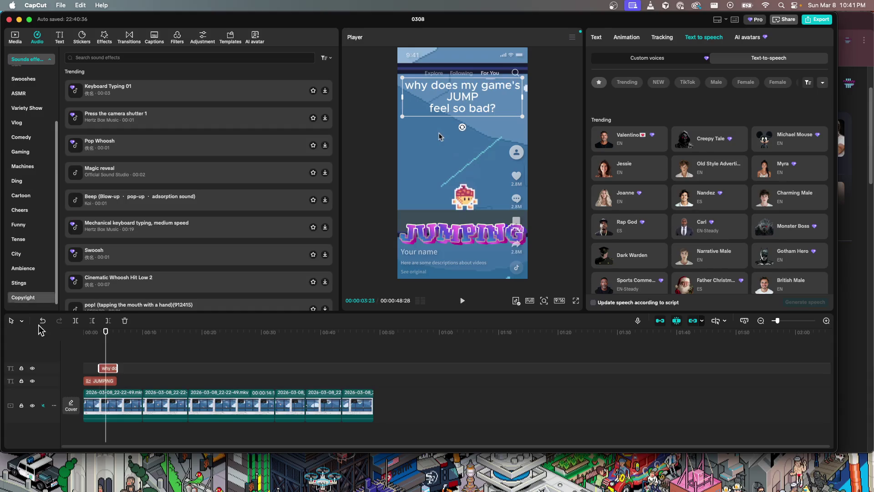
pyautogui.scroll(3, 46, 234)
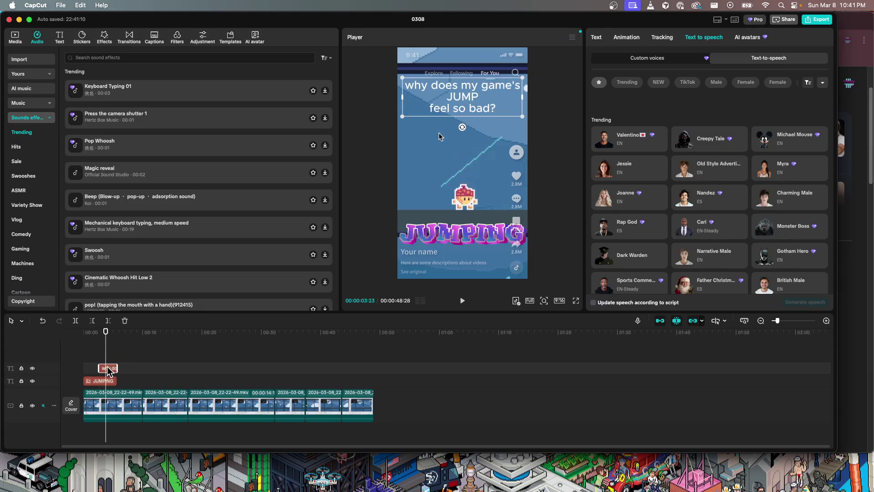
# - Paste a copy of the 'why does my game's JUMP feel so bad?' caption on a new track, nudged slightly earlier
pyautogui.press('super+v')
pyautogui.moveTo(112, 368); pyautogui.dragTo(106, 360)
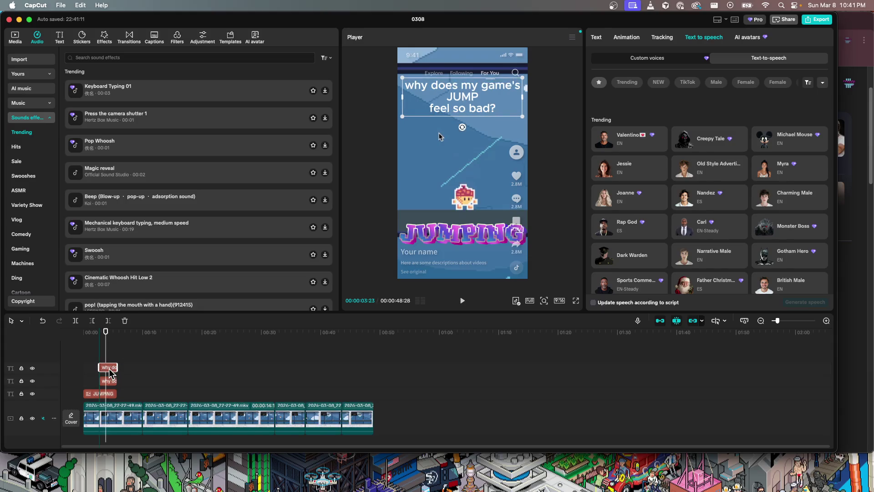
pyautogui.click(112, 360)
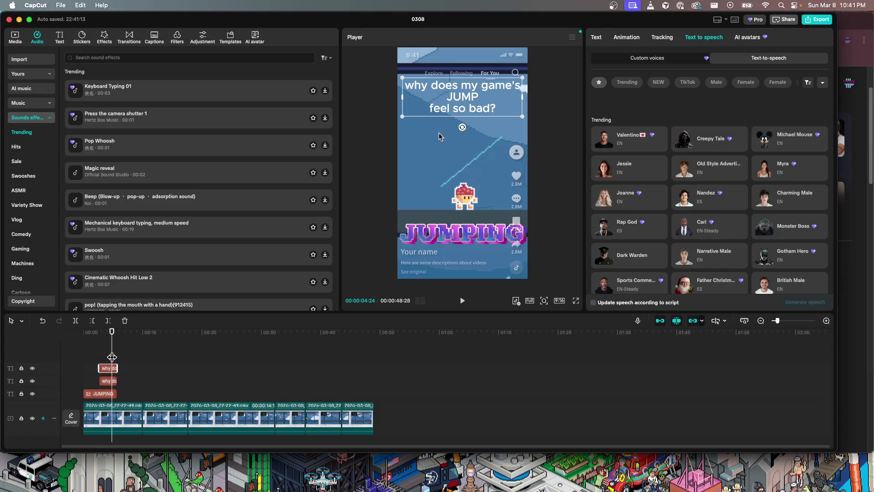
pyautogui.scroll(3, 113, 364)
pyautogui.click(117, 362)
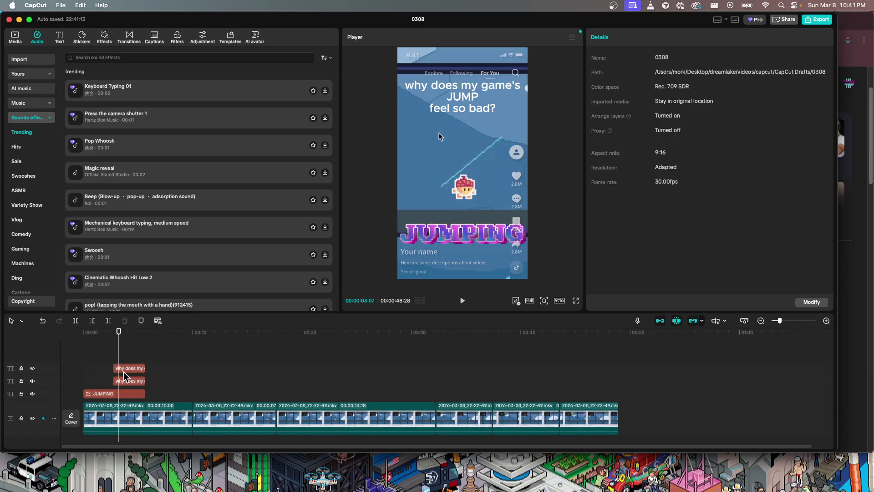
pyautogui.click(124, 371)
pyautogui.click(133, 381)
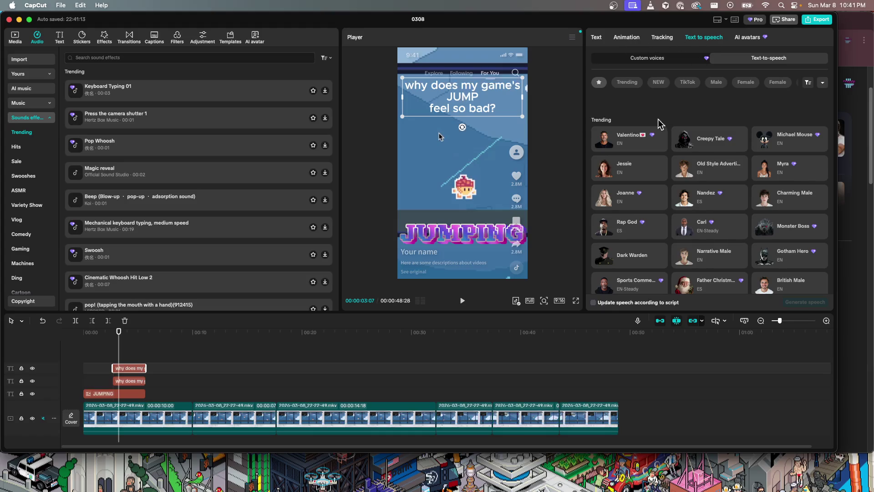
# - Audition voiceover voices including Charming Male, Nandez, Rap God, Cartman, Dan Dan, Amelia and American Male
pyautogui.scroll(-1, 732, 214)
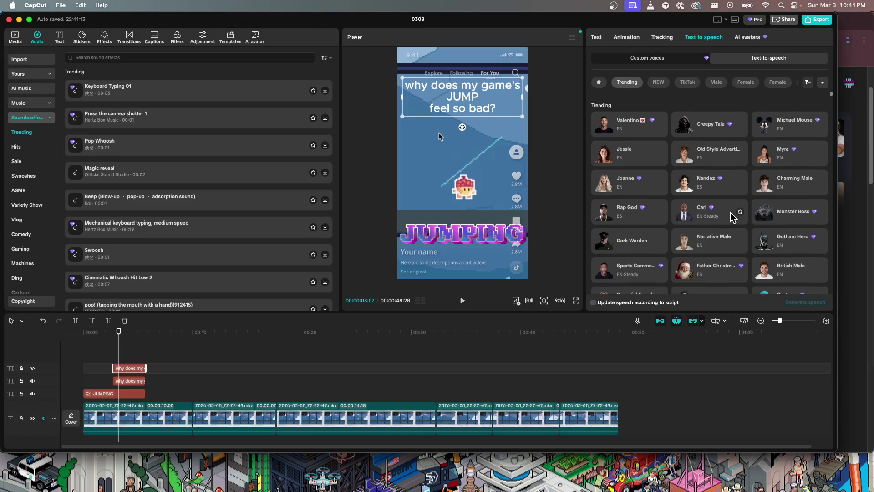
pyautogui.click(769, 186)
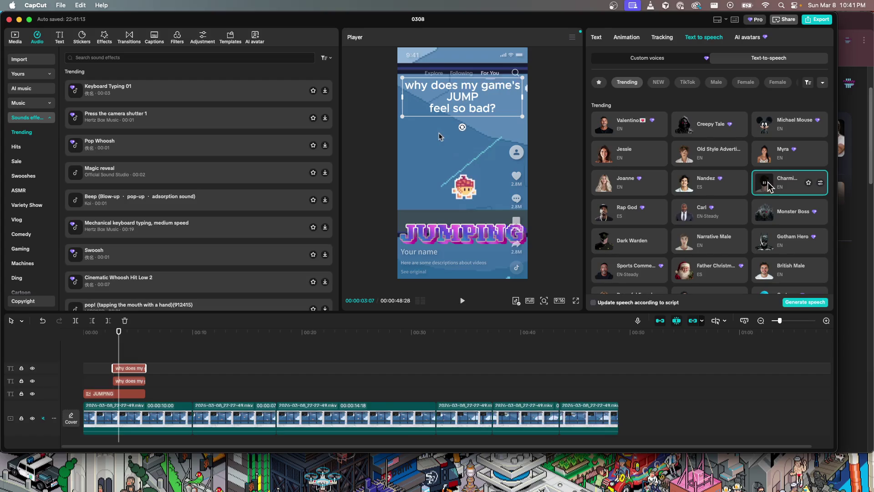
pyautogui.click(684, 187)
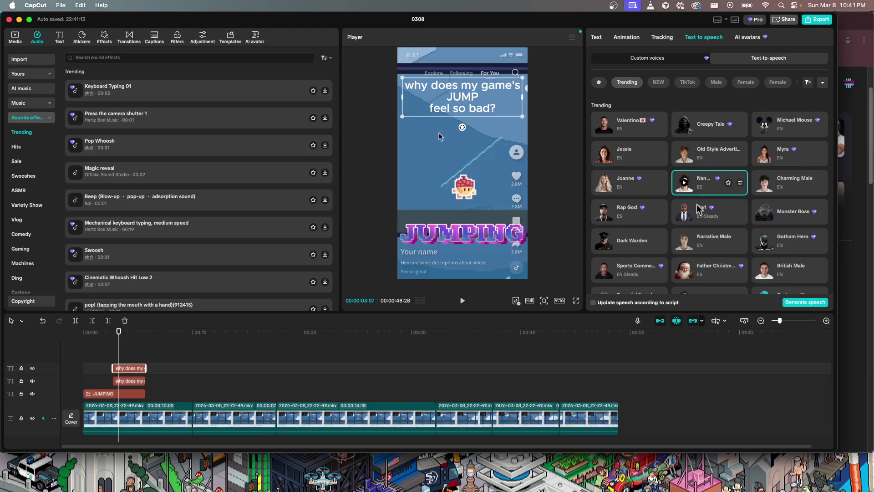
pyautogui.scroll(-1, 697, 204)
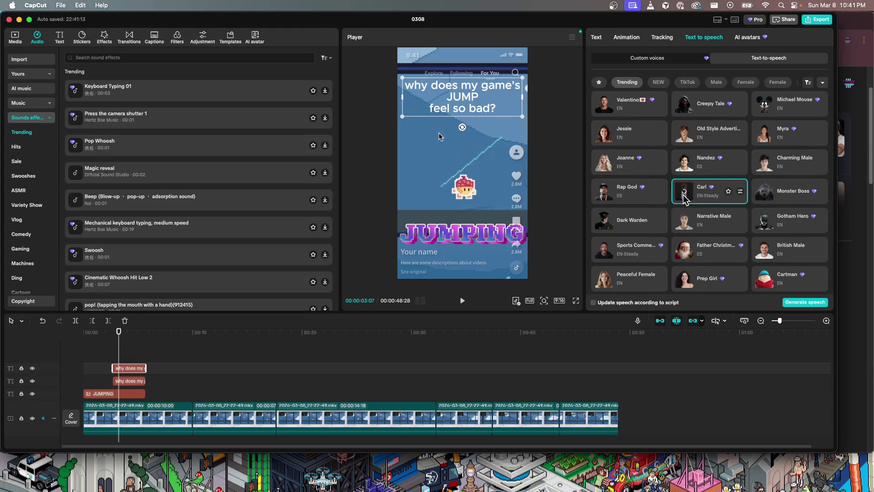
pyautogui.click(605, 194)
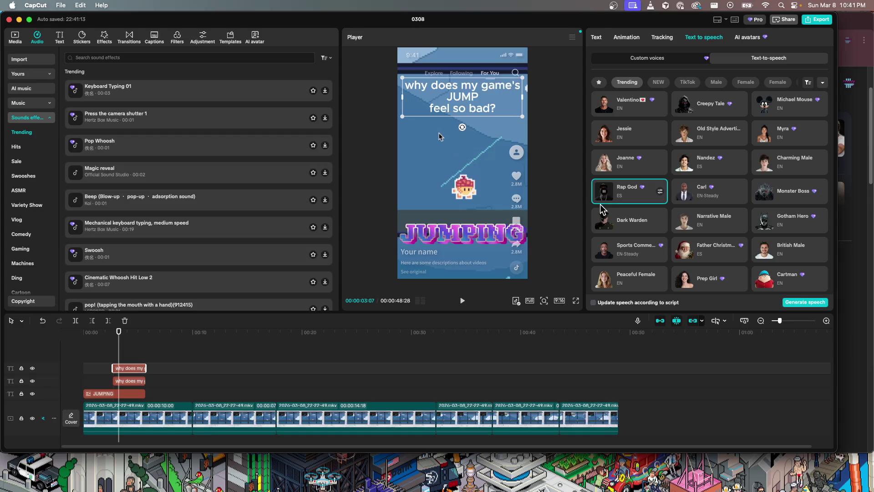
pyautogui.scroll(-2, 602, 209)
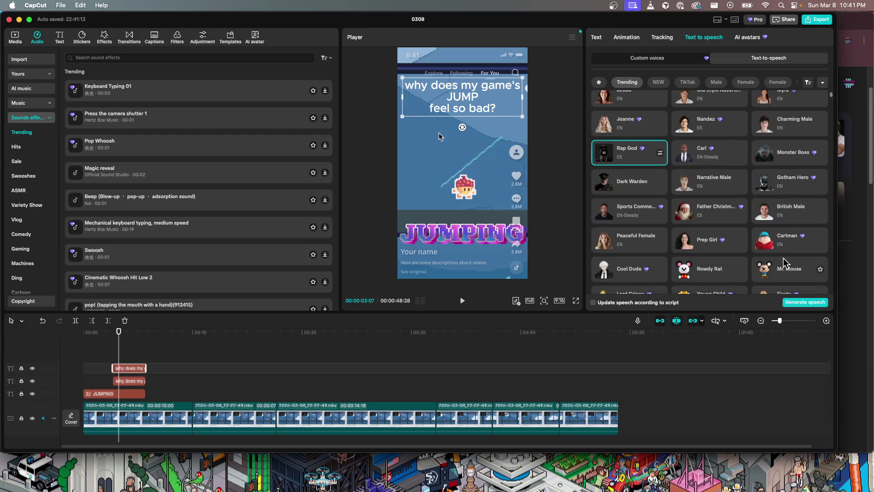
pyautogui.click(766, 243)
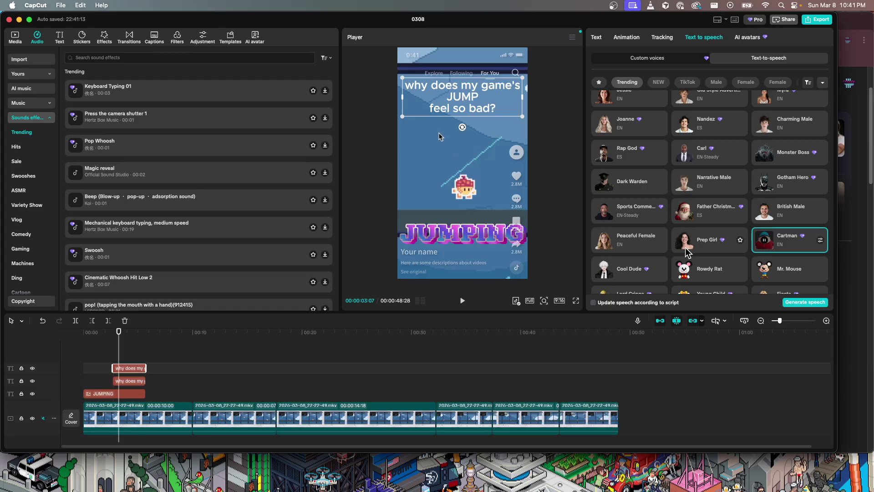
pyautogui.scroll(-5, 686, 251)
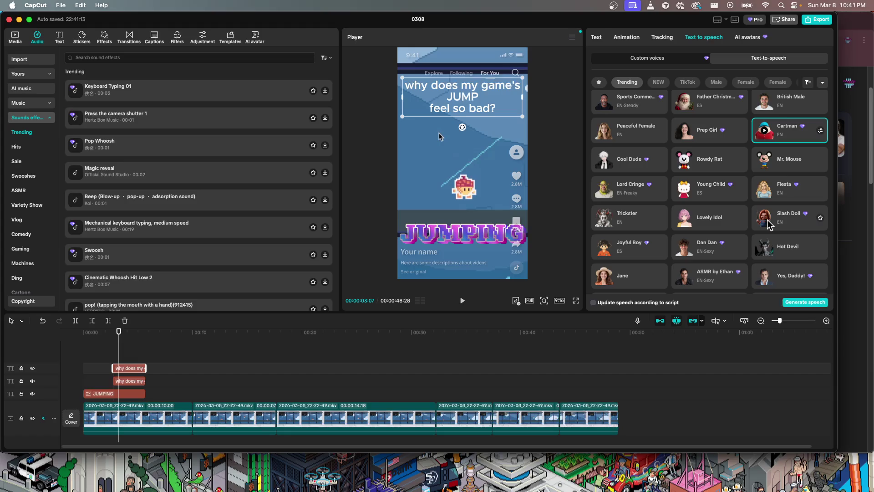
pyautogui.click(686, 252)
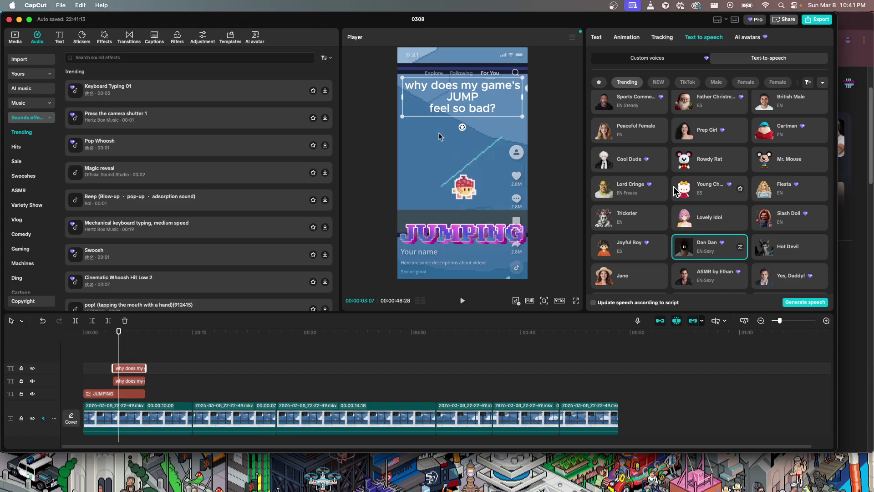
pyautogui.scroll(-2, 695, 250)
pyautogui.click(765, 234)
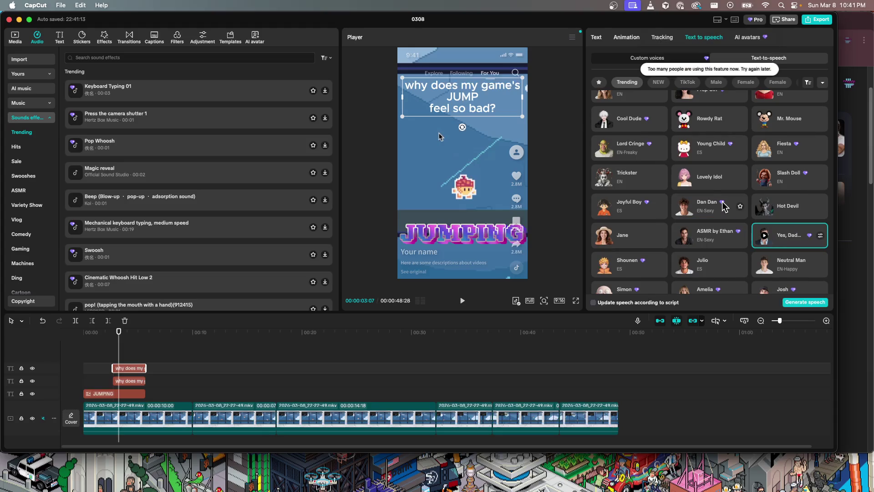
pyautogui.scroll(-3, 723, 208)
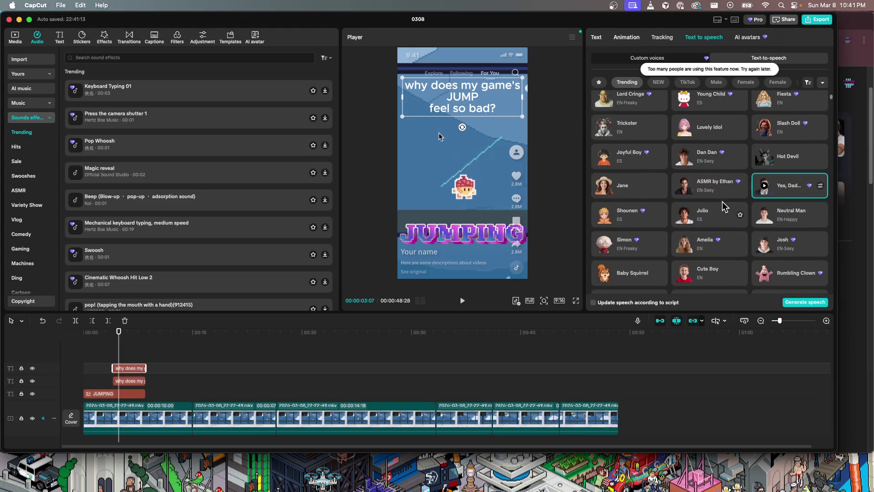
pyautogui.click(687, 249)
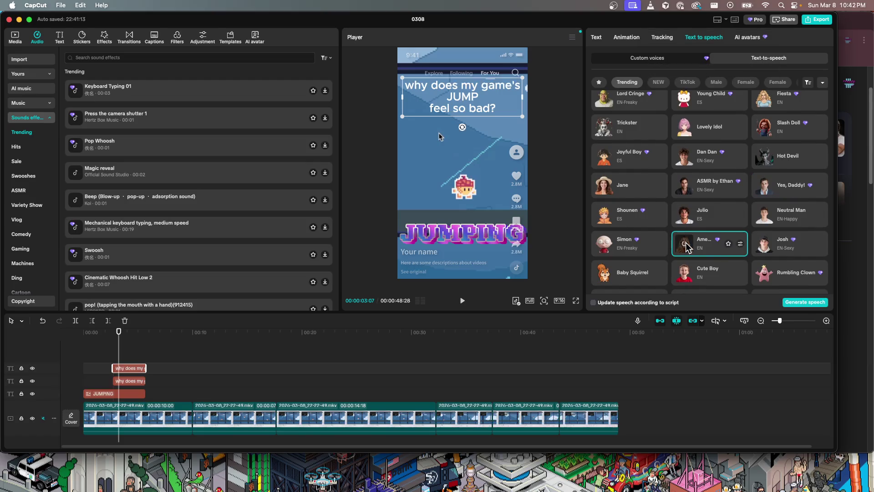
pyautogui.scroll(-3, 712, 264)
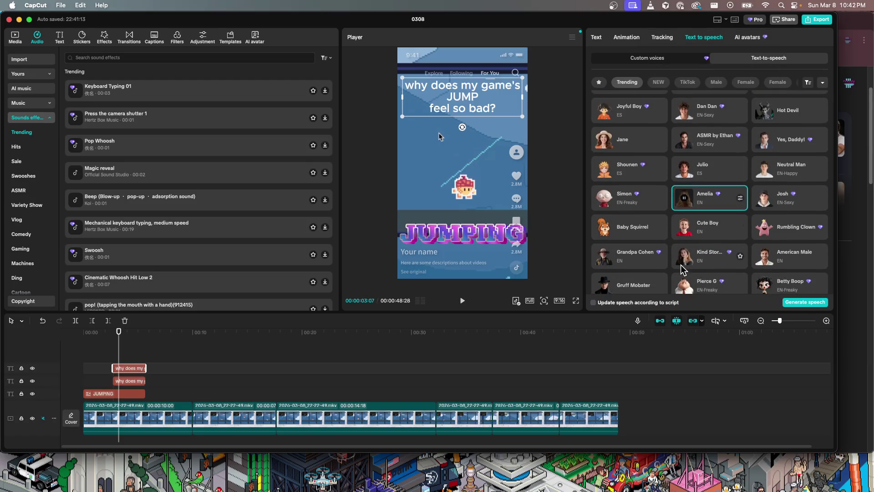
pyautogui.click(768, 258)
pyautogui.scroll(-3, 769, 259)
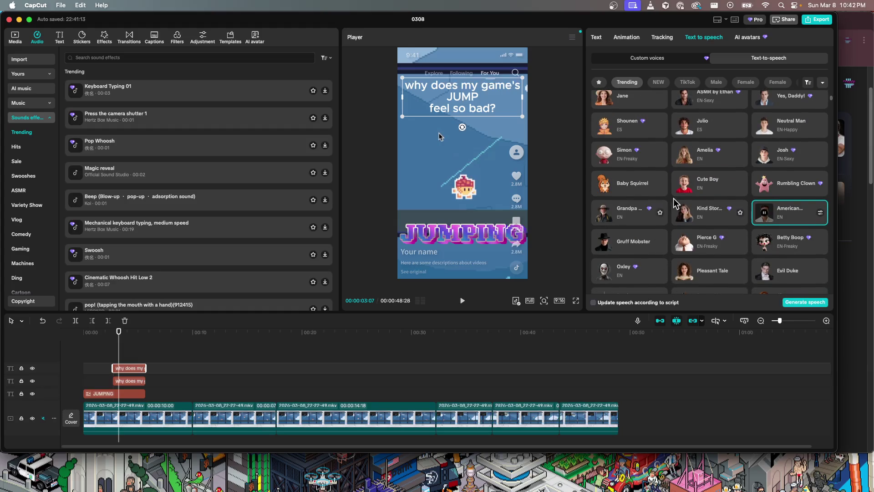
pyautogui.scroll(10, 676, 214)
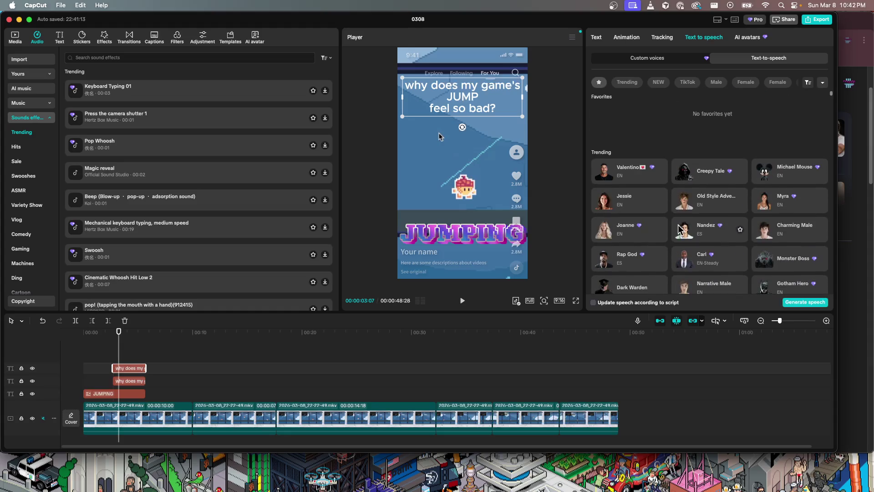
pyautogui.click(685, 236)
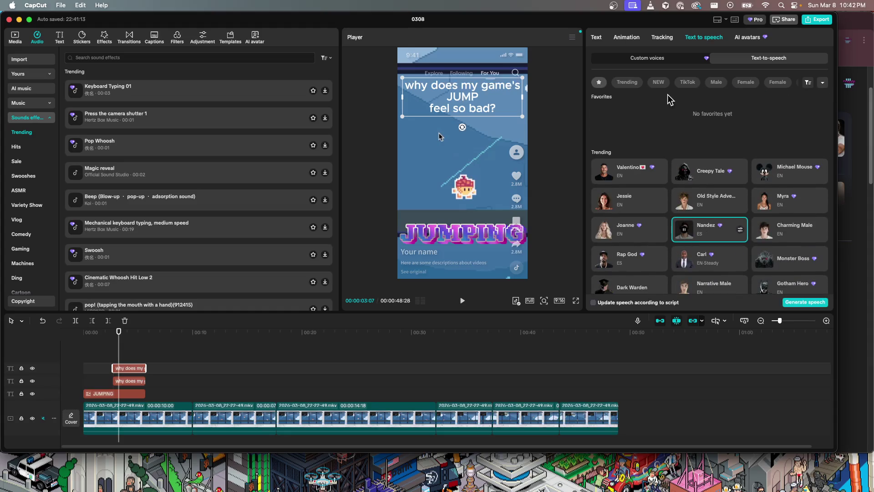
# - Filter the voice list to Male voices and preview Adam
pyautogui.hscroll(2, 692, 86)
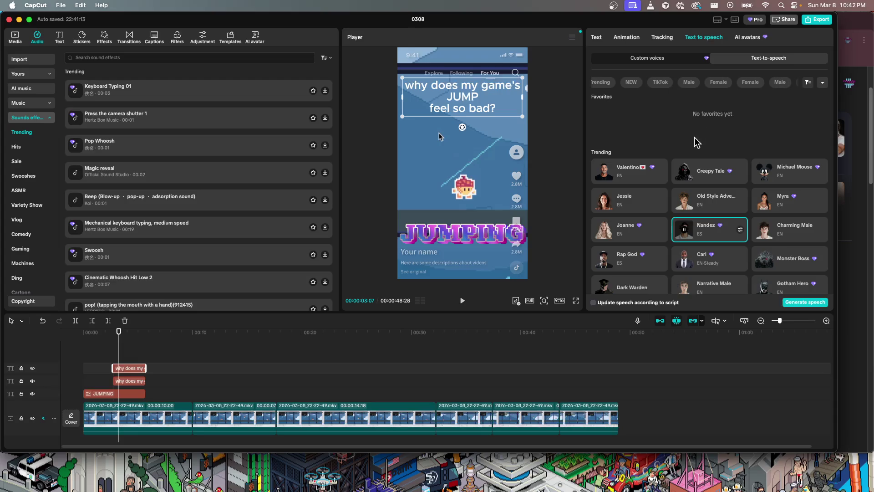
pyautogui.hscroll(5, 716, 85)
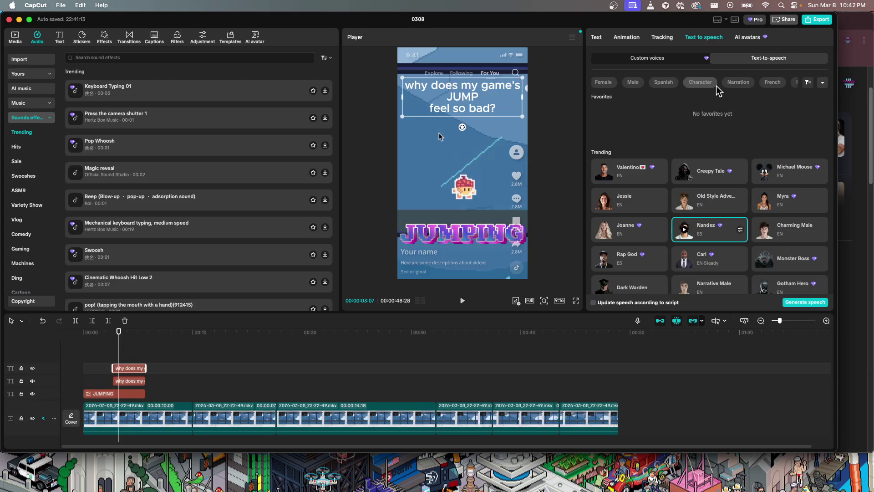
pyautogui.hscroll(-3, 716, 86)
pyautogui.click(671, 82)
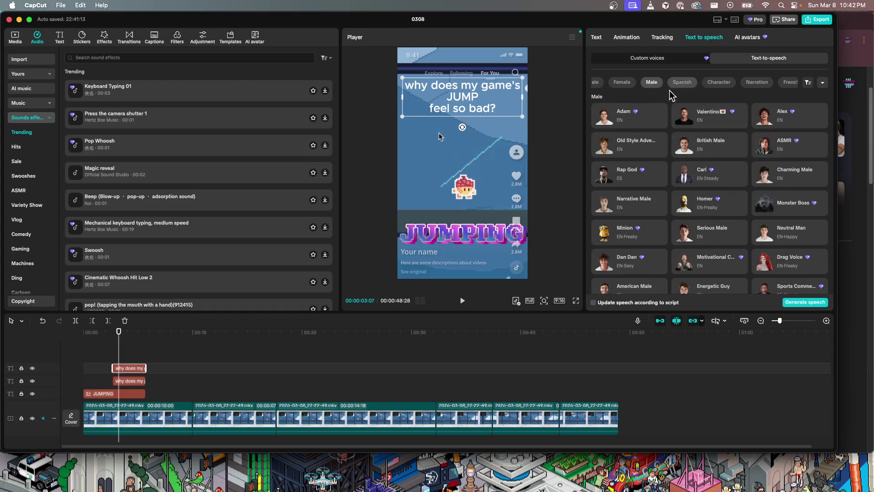
pyautogui.click(609, 121)
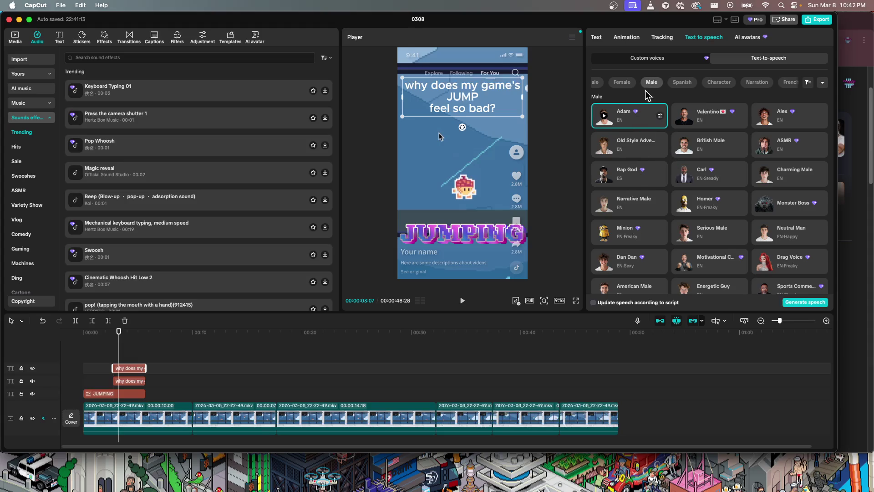
# - Edit the caption to one lowercase line: 'why does my game's jump feel so bad?'
pyautogui.click(596, 38)
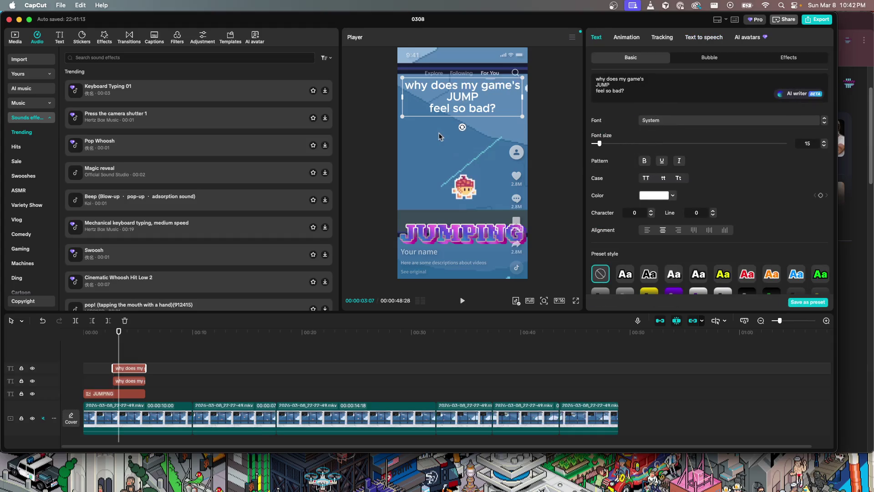
pyautogui.press('BackSpace')
pyautogui.press('BackSpace')
pyautogui.press('BackSpace')
pyautogui.write('jump')
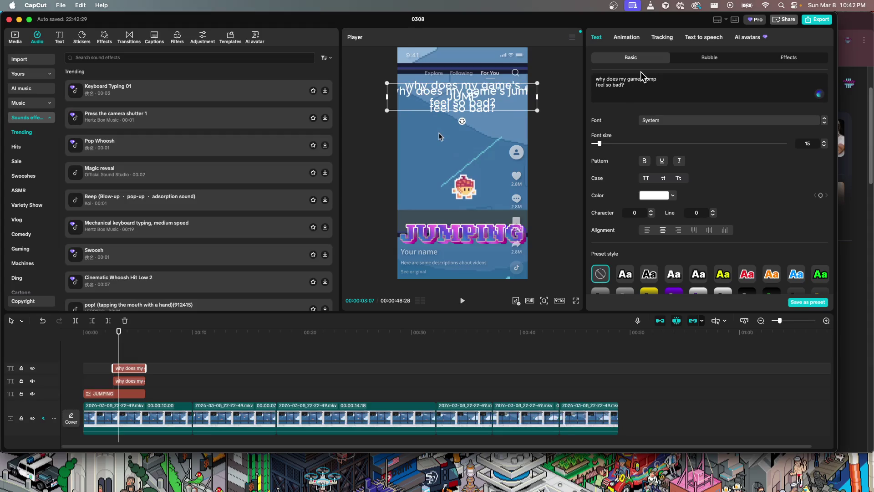
pyautogui.press('Delete')
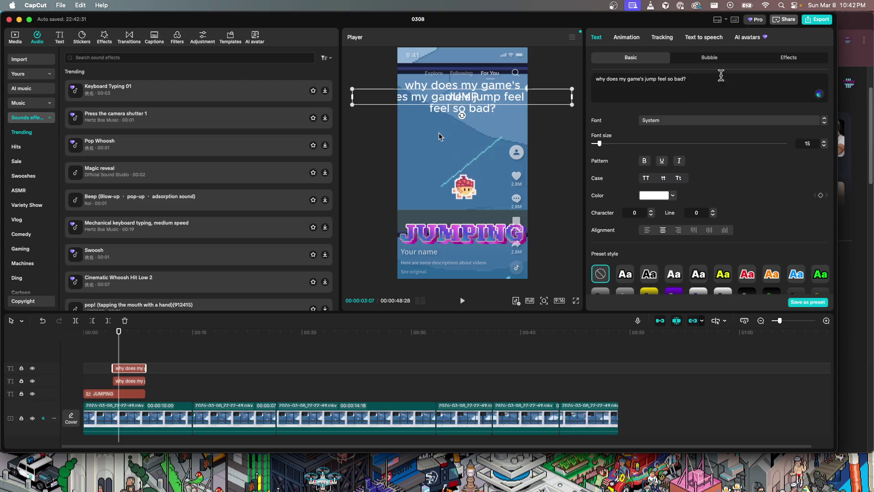
pyautogui.click(706, 39)
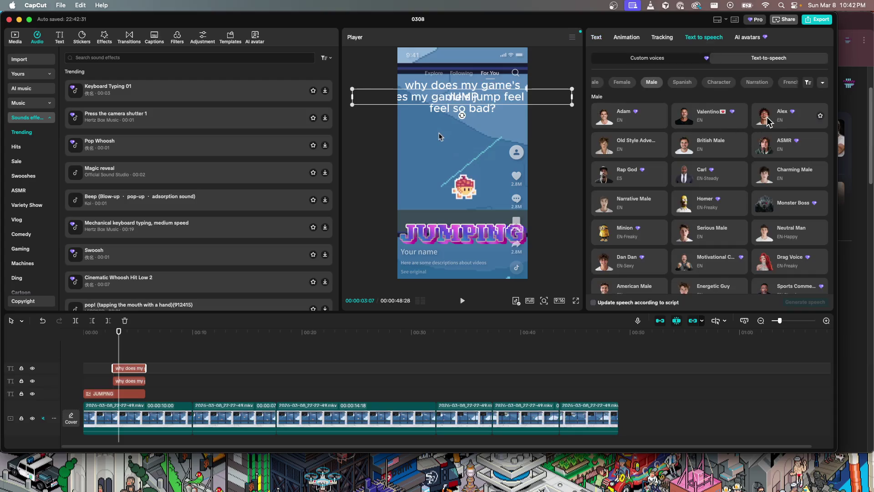
# - Preview the Alex, British Male, Narrative Male, Serious Male and American Male voices
pyautogui.click(768, 119)
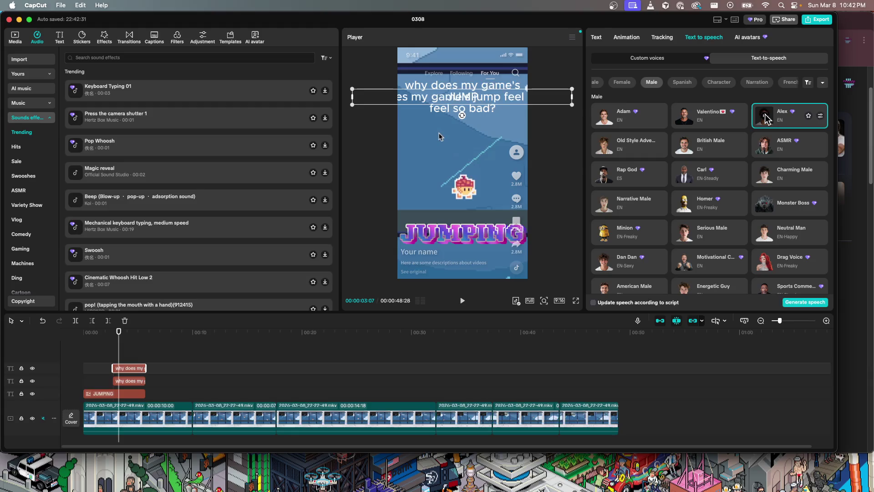
pyautogui.click(684, 146)
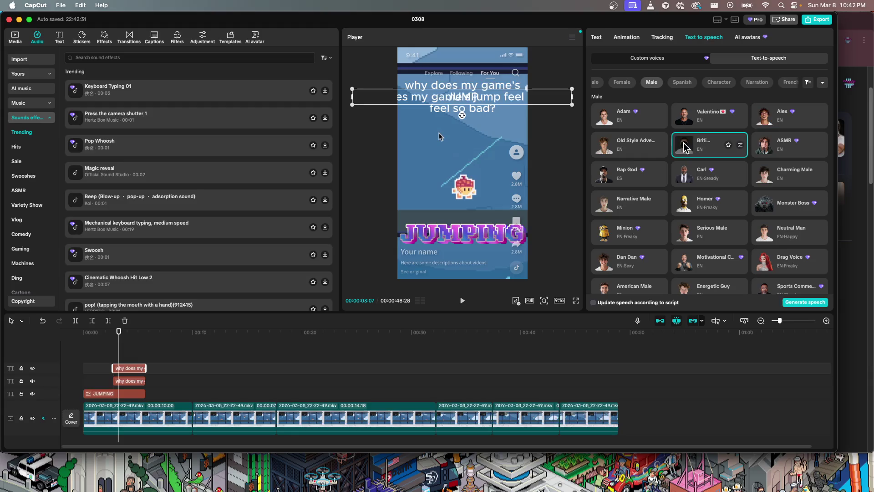
pyautogui.click(607, 205)
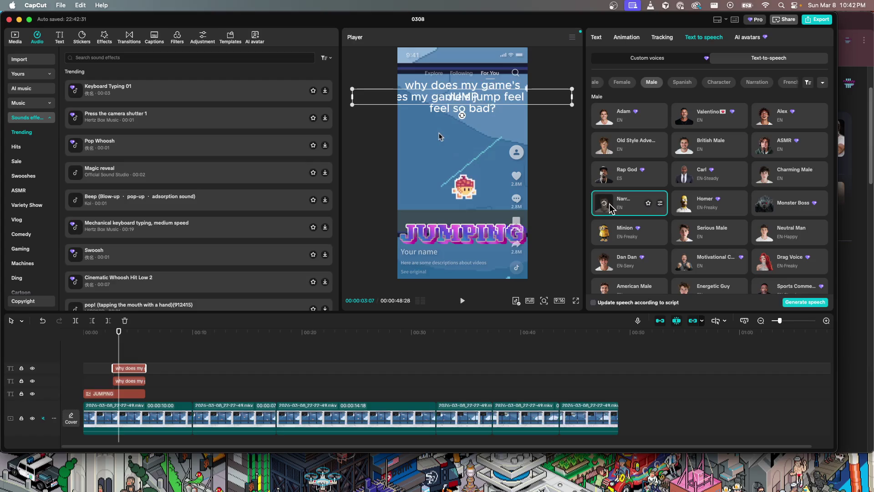
pyautogui.click(690, 236)
pyautogui.scroll(-2, 731, 248)
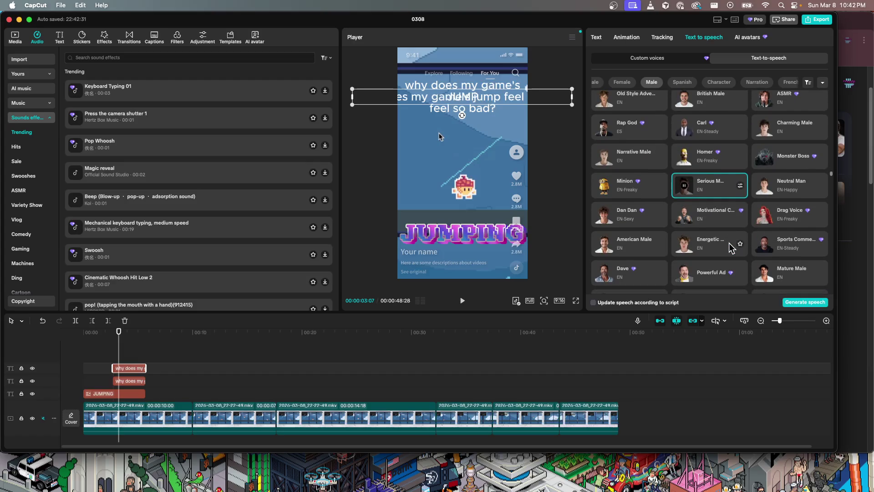
pyautogui.click(604, 248)
pyautogui.scroll(-2, 610, 227)
pyautogui.scroll(-2, 616, 214)
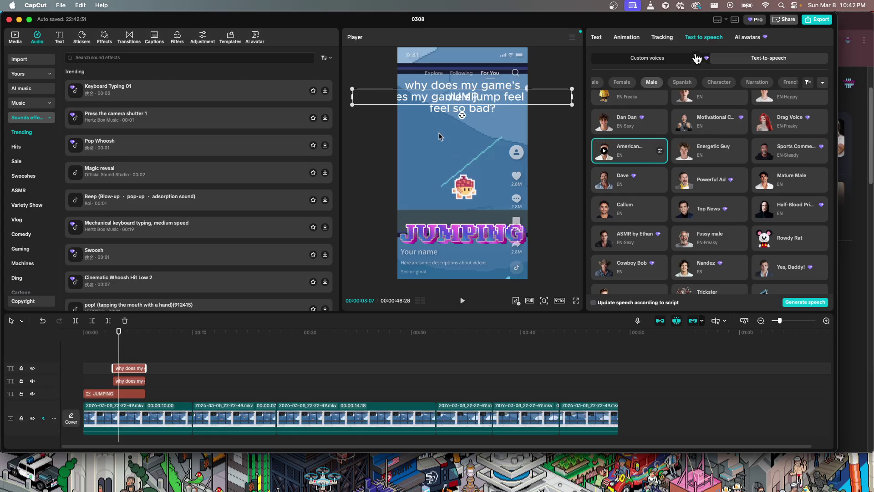
# - Change 'so' to 'sooo' in the caption text
pyautogui.click(597, 37)
pyautogui.click(674, 84)
pyautogui.write('oo')
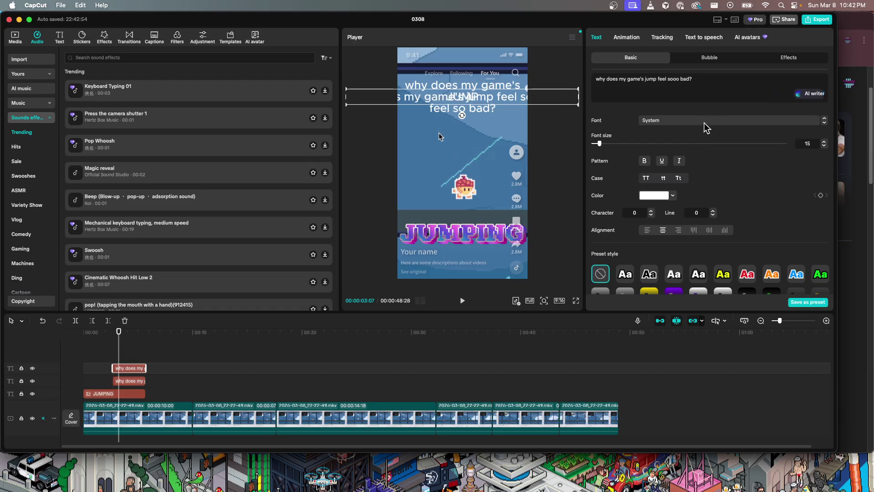
# - Select the Good Guy voice for the caption's speech
pyautogui.click(703, 36)
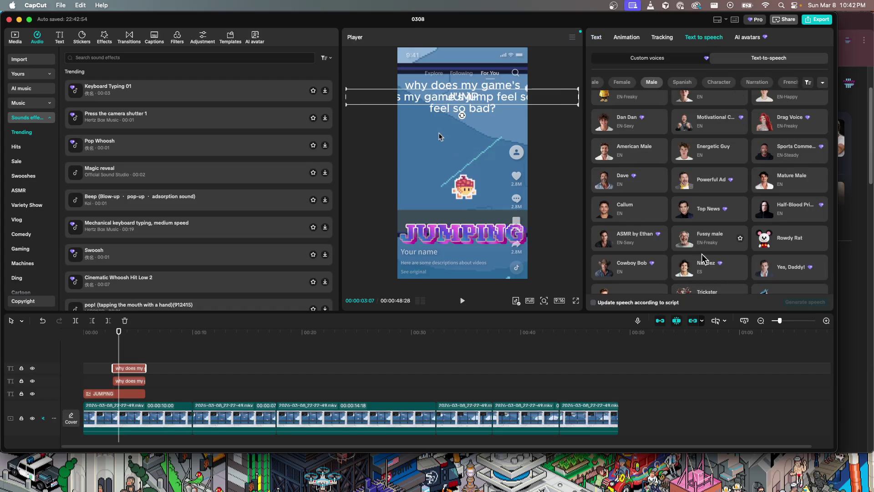
pyautogui.scroll(-3, 736, 282)
pyautogui.click(769, 258)
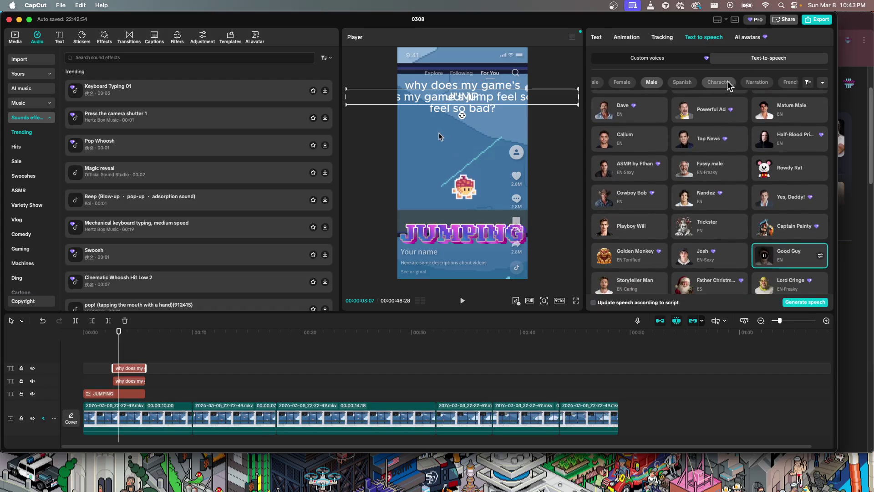
pyautogui.hscroll(2, 682, 81)
pyautogui.hscroll(2, 679, 83)
pyautogui.hscroll(2, 677, 85)
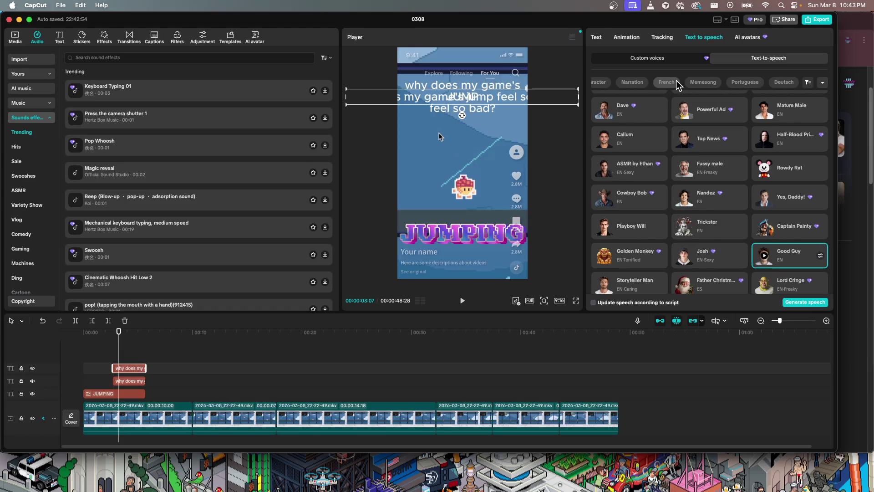
# - Preview the Memesong voices Open Mic and Classic Electric
pyautogui.click(705, 83)
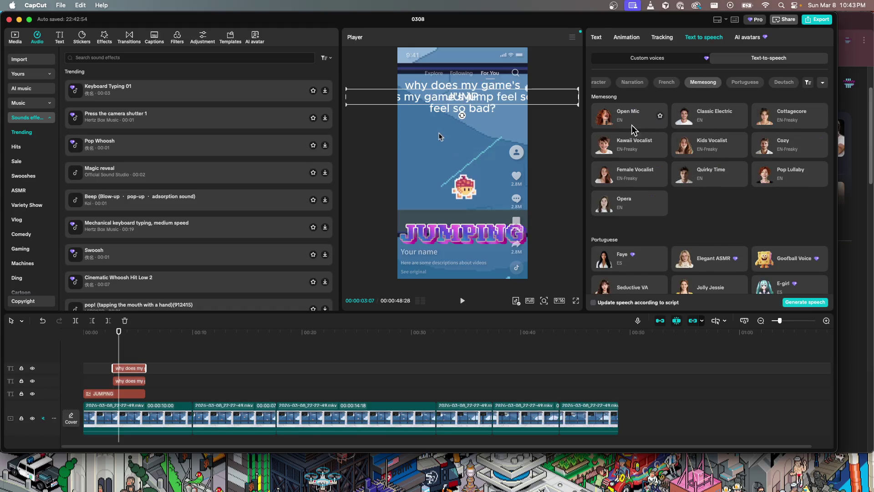
pyautogui.click(604, 120)
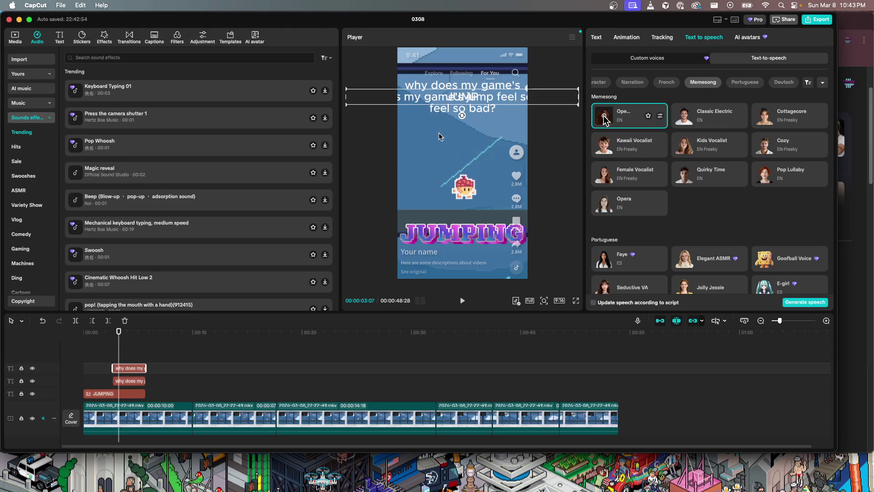
pyautogui.click(689, 121)
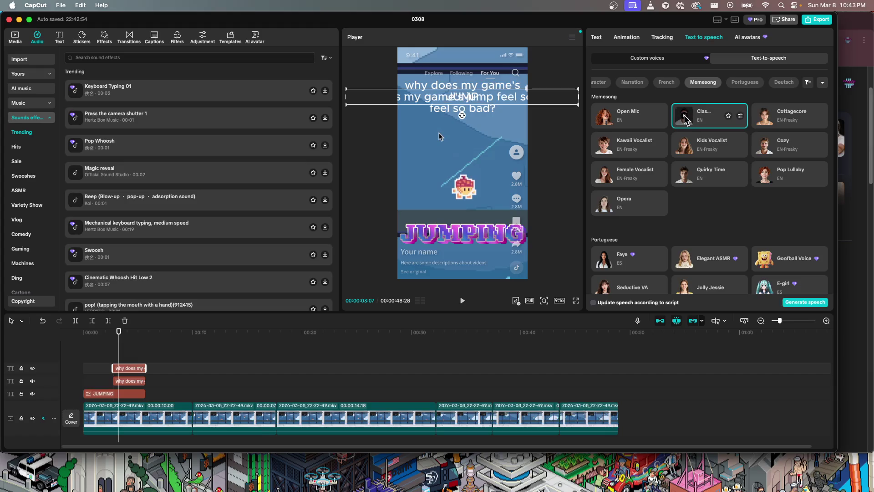
pyautogui.hscroll(-5, 673, 86)
pyautogui.hscroll(-5, 673, 87)
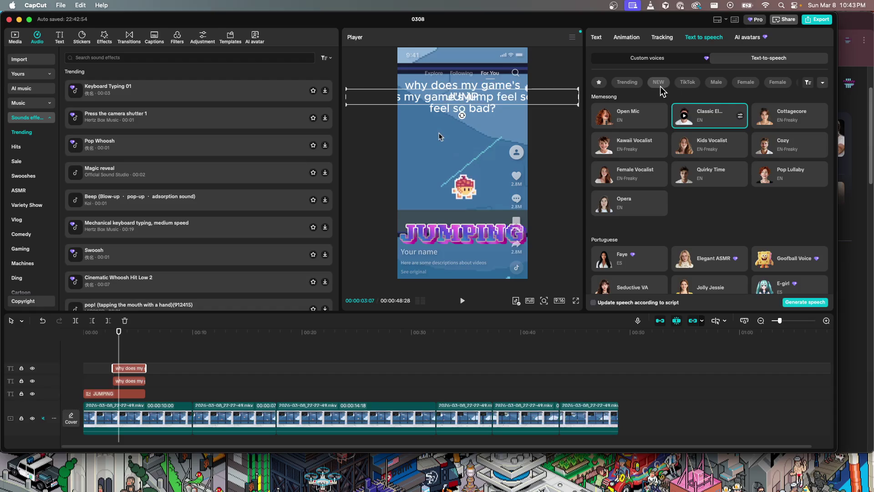
# - Generate the caption's voiceover with the TikTok Adam voice
pyautogui.click(688, 82)
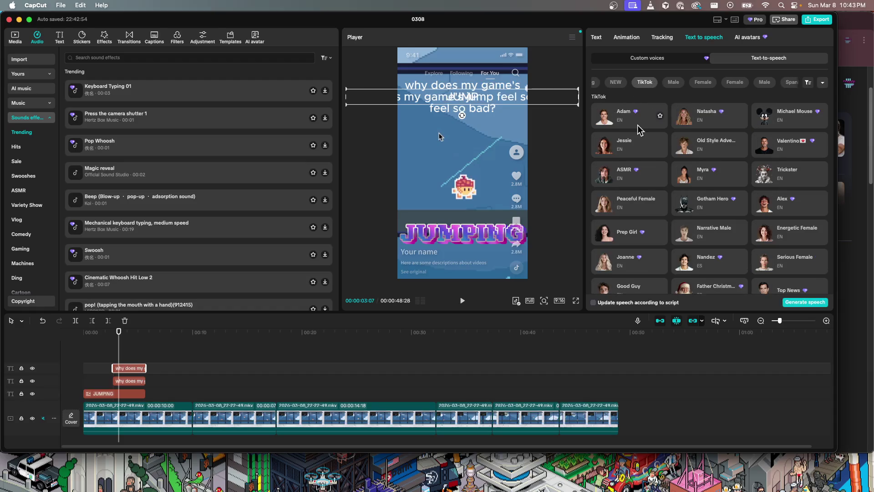
pyautogui.click(610, 122)
pyautogui.click(796, 303)
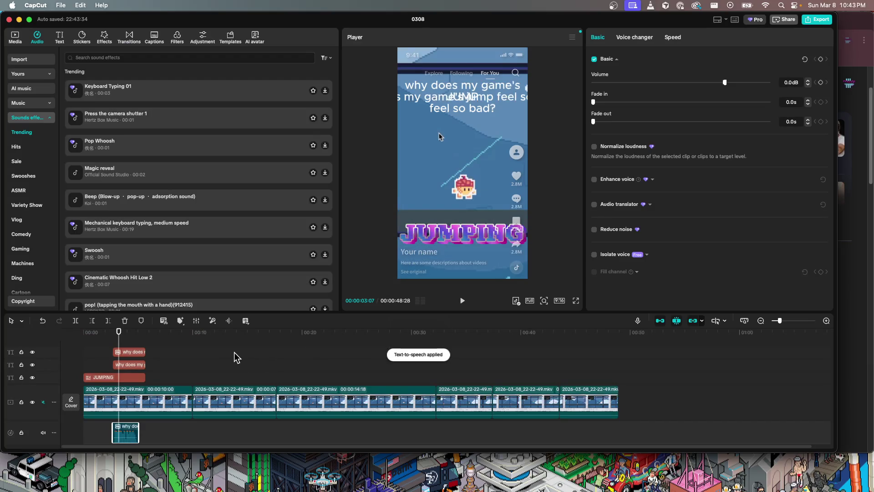
pyautogui.click(135, 354)
# - Shrink the top caption's font size from 15 to 5 and move it down into the title
pyautogui.click(595, 39)
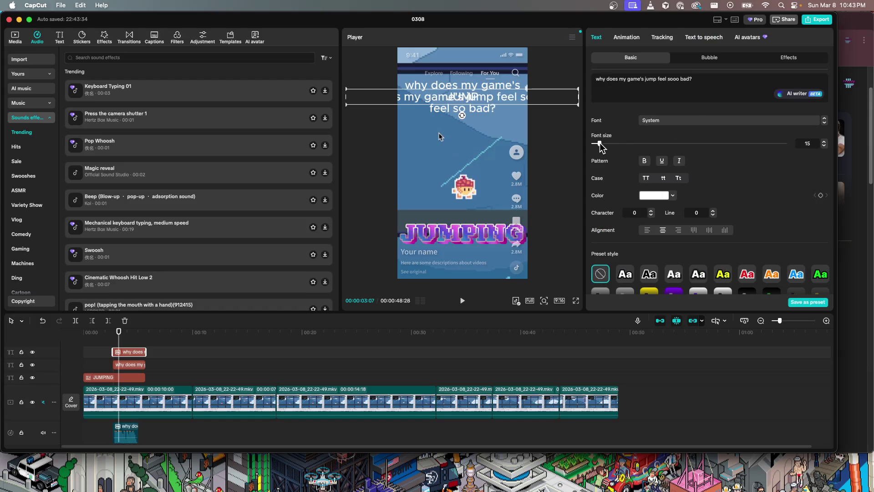
pyautogui.moveTo(600, 143); pyautogui.dragTo(576, 142)
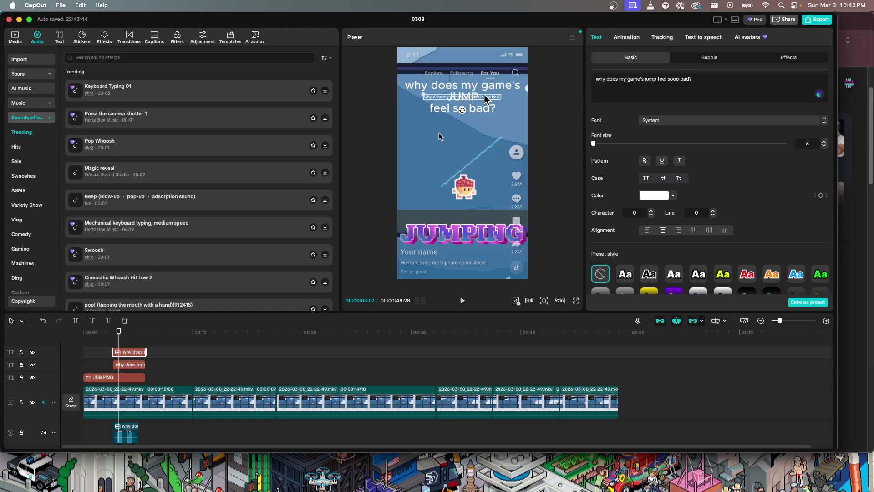
pyautogui.moveTo(484, 96); pyautogui.dragTo(473, 287)
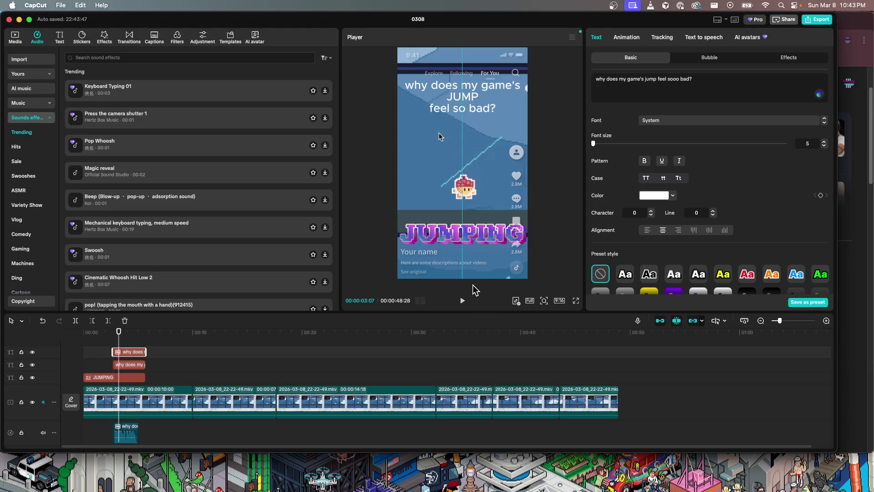
# - Play the edit back from the start to check the tiny caption
pyautogui.press('space')
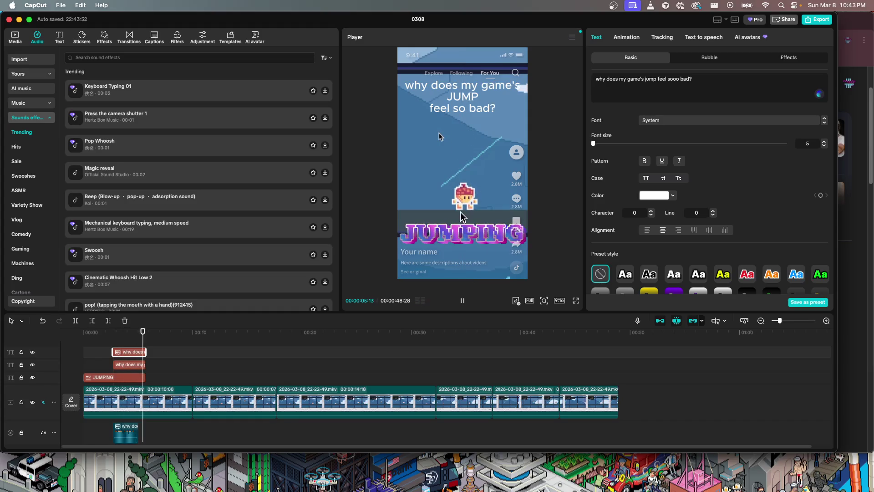
pyautogui.press('space')
pyautogui.moveTo(145, 343); pyautogui.dragTo(75, 336)
pyautogui.press('space')
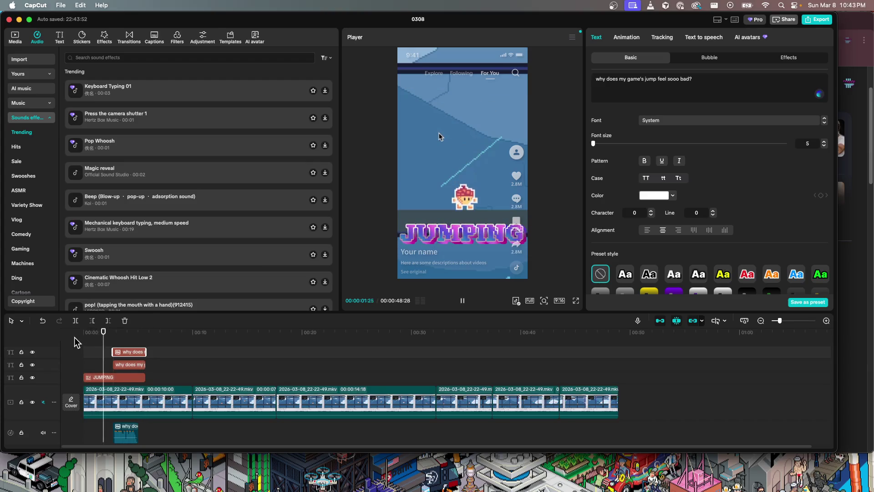
pyautogui.press('space')
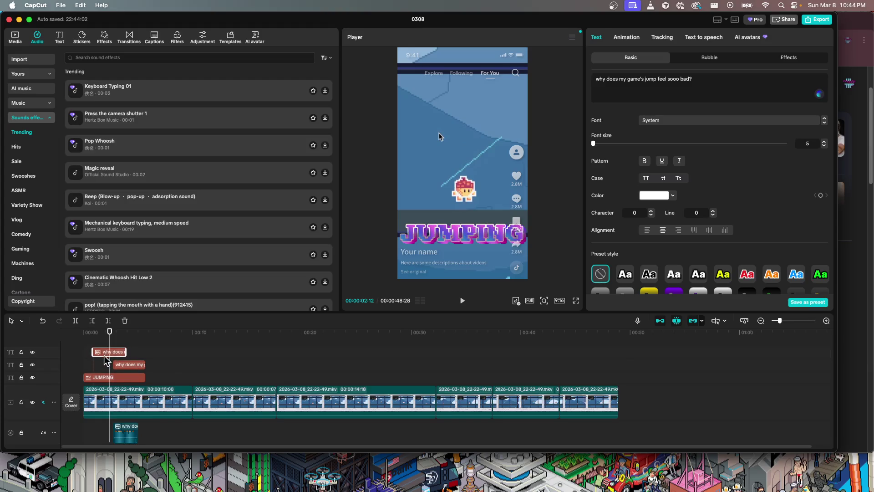
# - Move the caption and Adam voiceover clips to the start of the timeline, checking the timing
pyautogui.moveTo(122, 365); pyautogui.dragTo(101, 364)
pyautogui.press('Home')
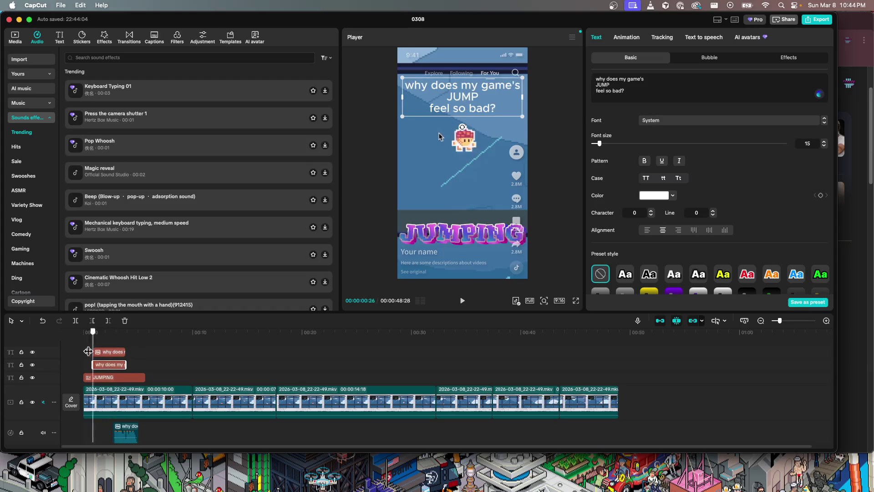
pyautogui.press('space')
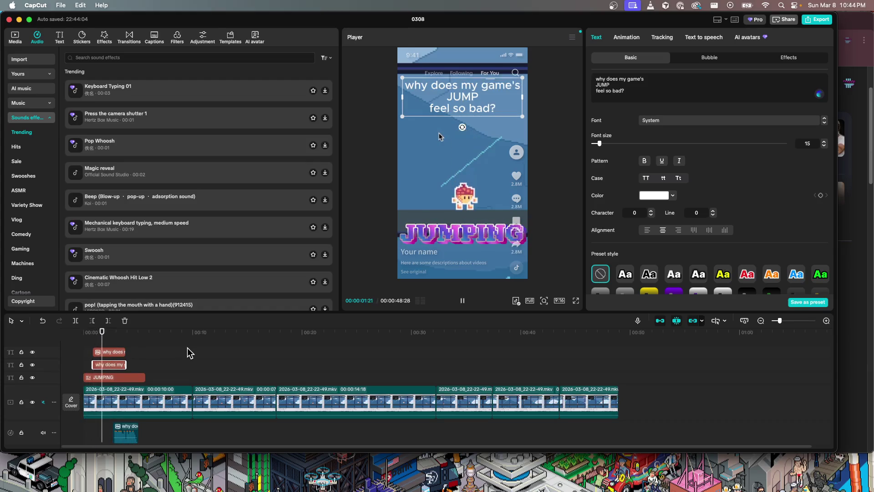
pyautogui.press('space')
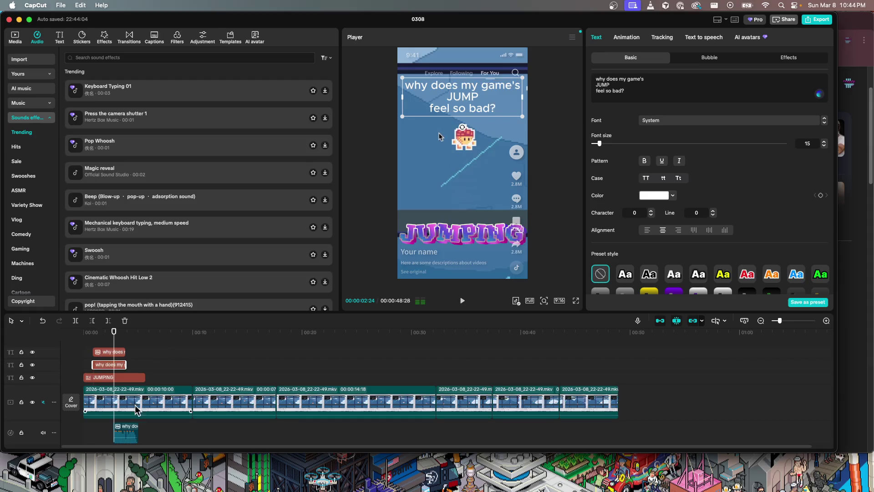
pyautogui.moveTo(130, 428); pyautogui.dragTo(110, 428)
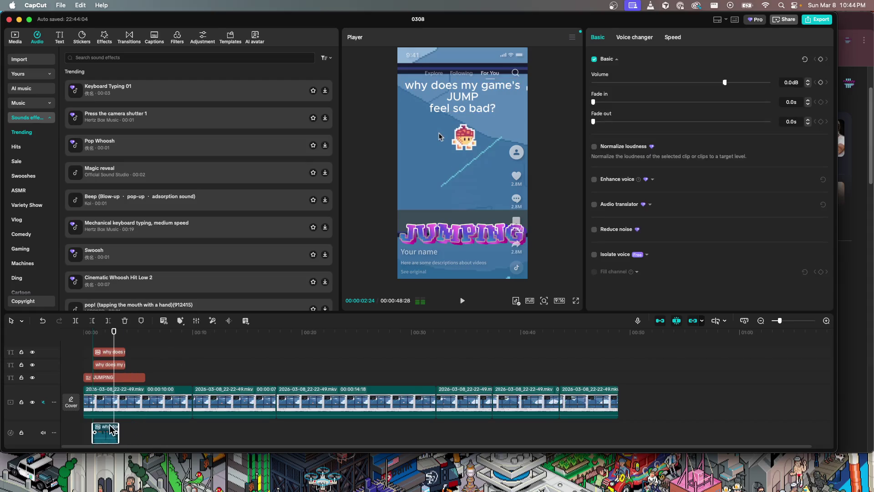
pyautogui.moveTo(113, 349); pyautogui.dragTo(90, 349)
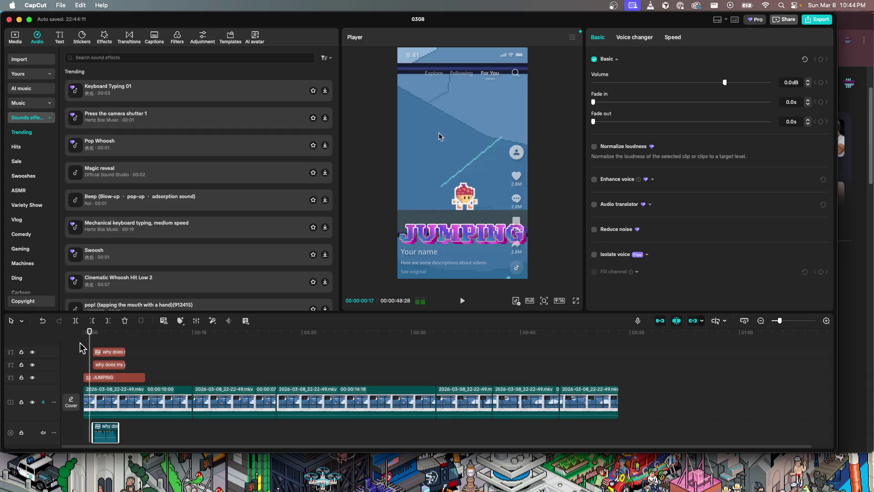
pyautogui.press('space')
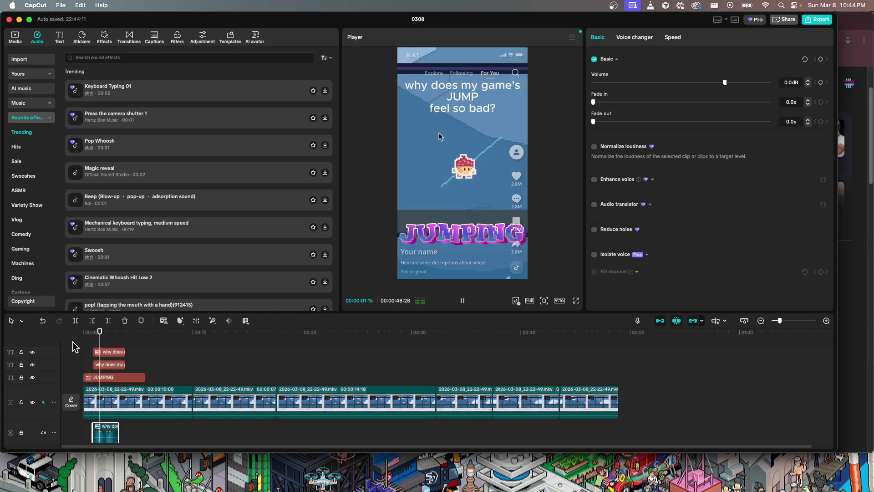
pyautogui.press('space')
pyautogui.moveTo(108, 432); pyautogui.dragTo(97, 432)
pyautogui.moveTo(105, 366); pyautogui.dragTo(96, 366)
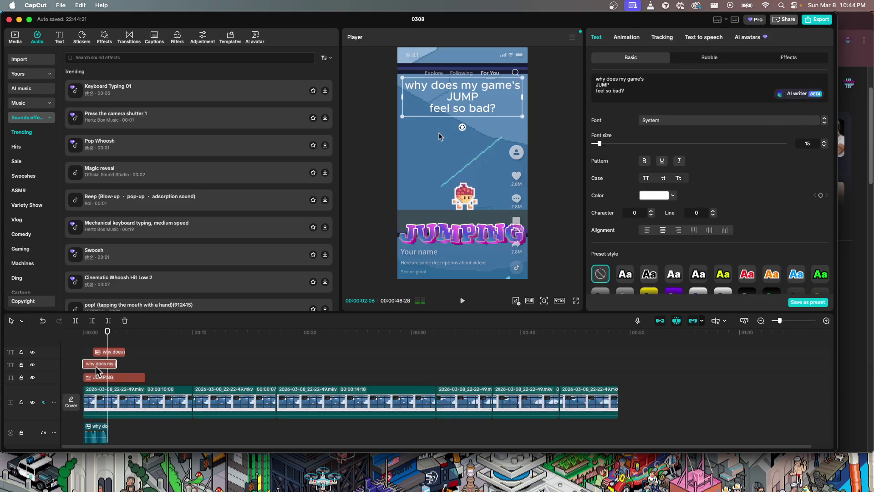
pyautogui.press('space')
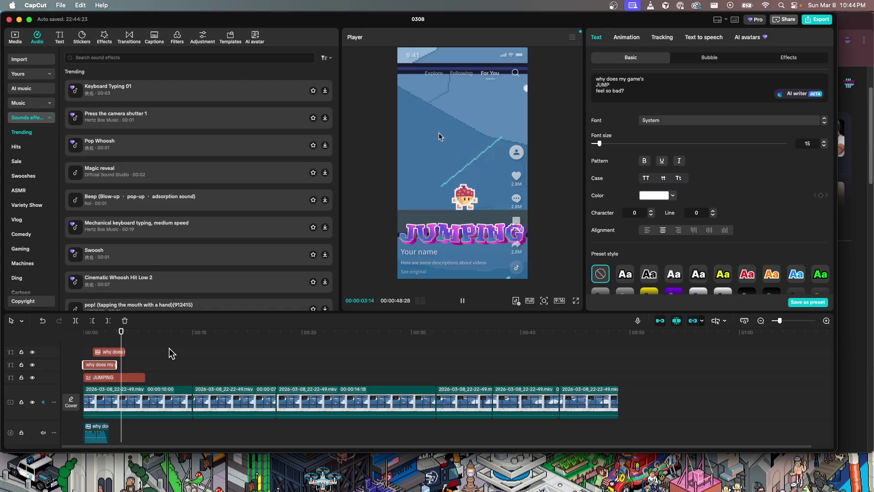
# - Trim the 'why does my' caption to end where the voiceover ends
pyautogui.click(72, 341)
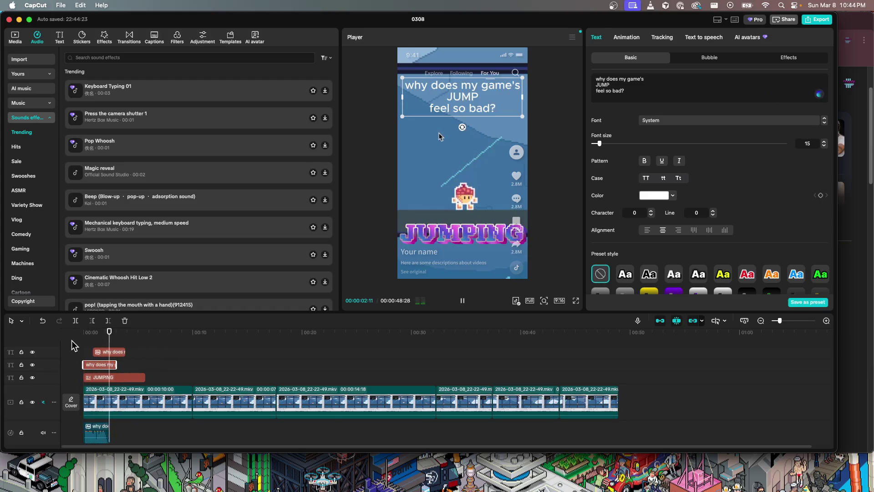
pyautogui.press('space')
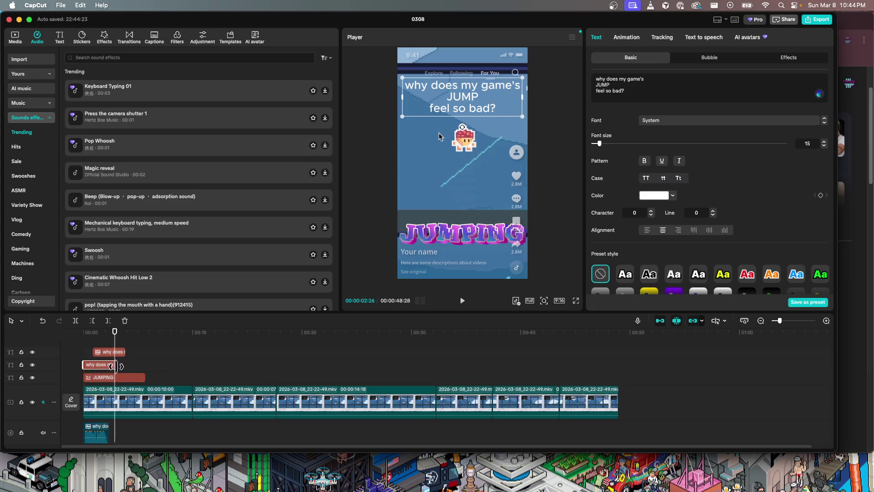
pyautogui.moveTo(116, 366); pyautogui.dragTo(114, 366)
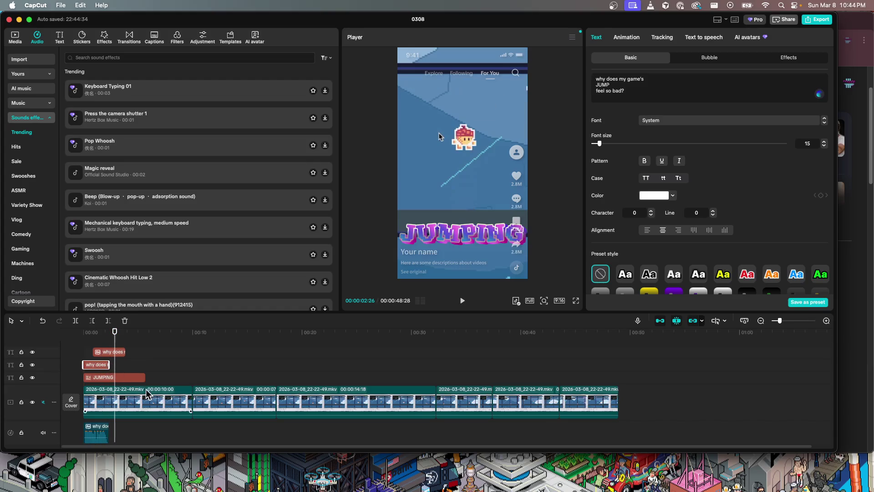
# - Trim the JUMPING title to end at the playhead with the voiceover, then replay it
pyautogui.click(139, 377)
pyautogui.moveTo(146, 377); pyautogui.dragTo(112, 380)
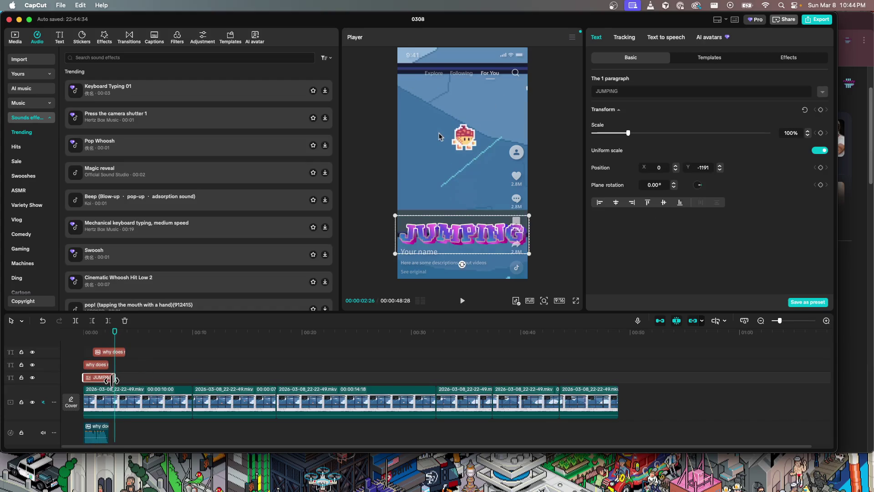
pyautogui.press('space')
pyautogui.click(113, 335)
pyautogui.moveTo(112, 337); pyautogui.dragTo(72, 341)
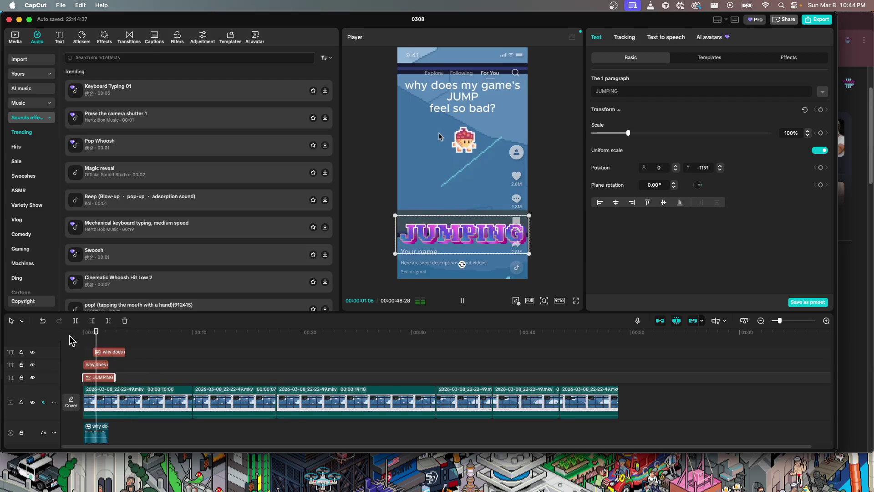
pyautogui.press('space')
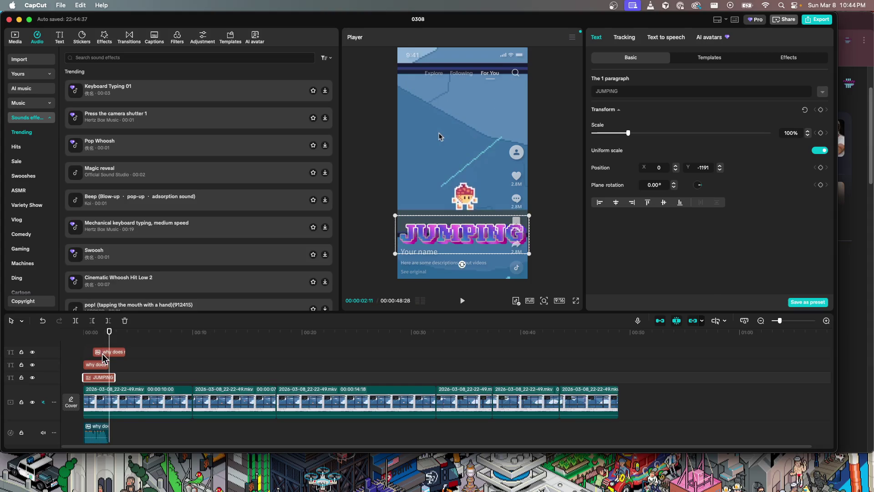
# - Delete the extra tiny 'why does' text clip and replay the titles from the start
pyautogui.click(103, 354)
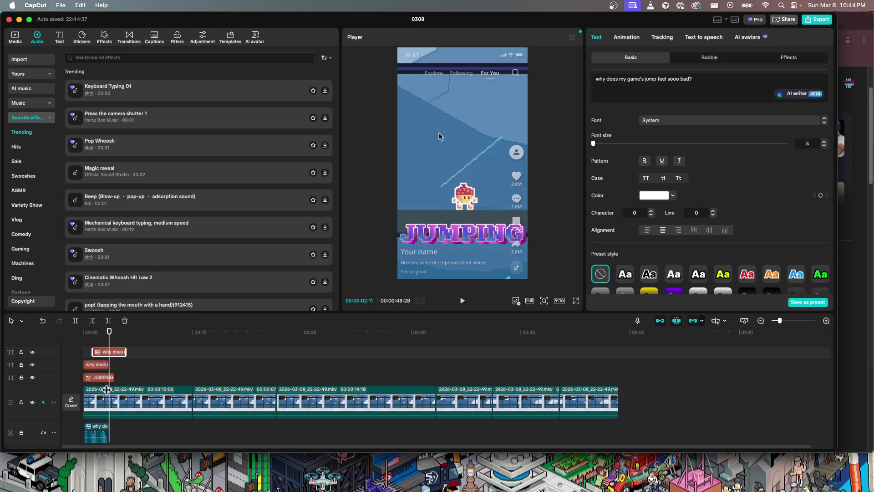
pyautogui.press('Delete')
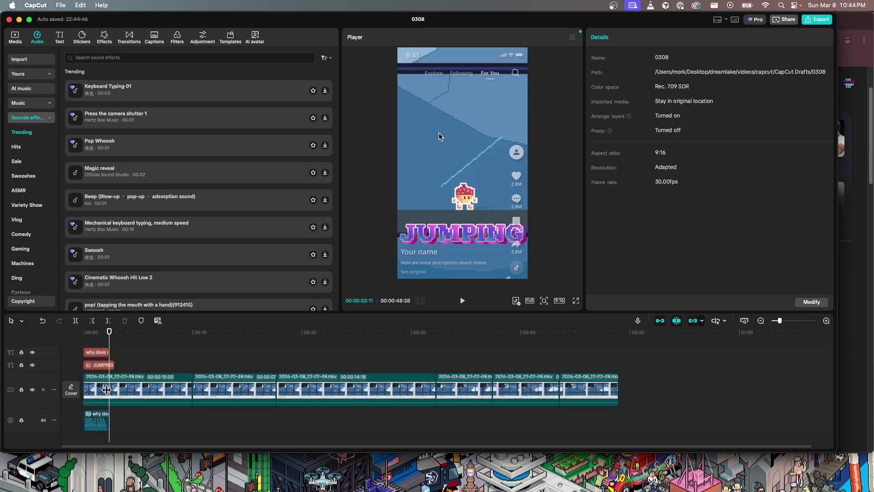
pyautogui.click(108, 365)
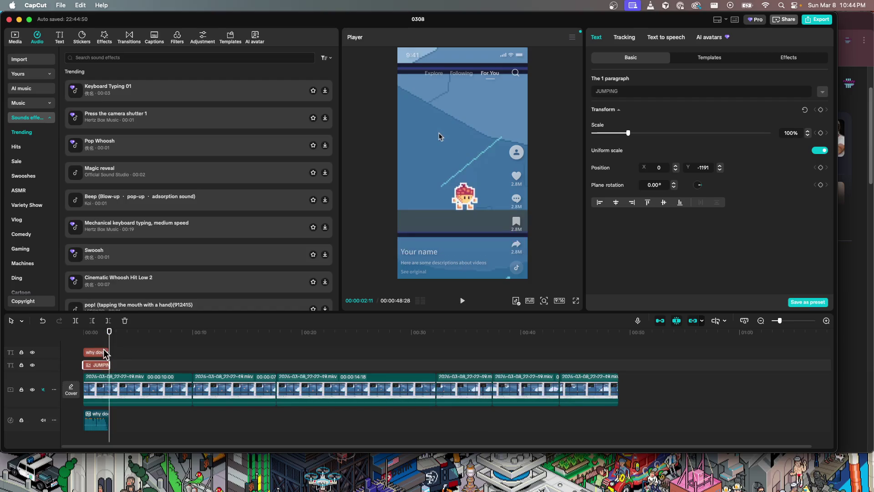
pyautogui.click(123, 360)
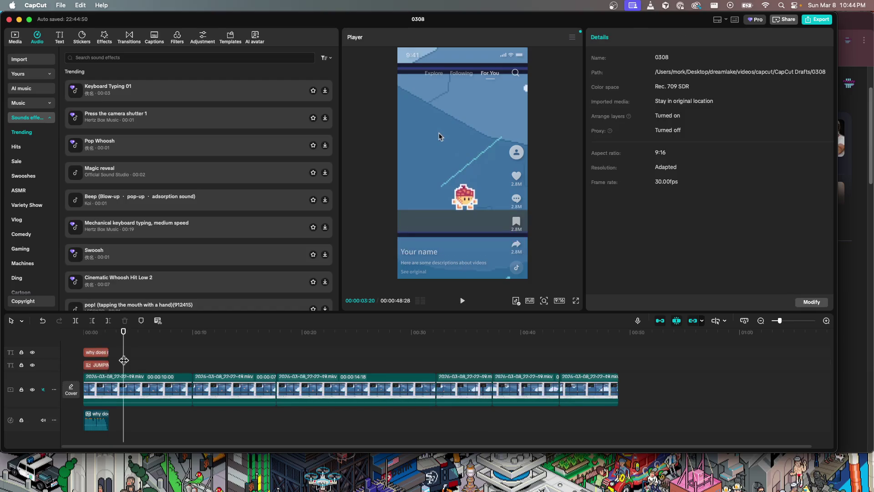
pyautogui.click(85, 336)
pyautogui.press('space')
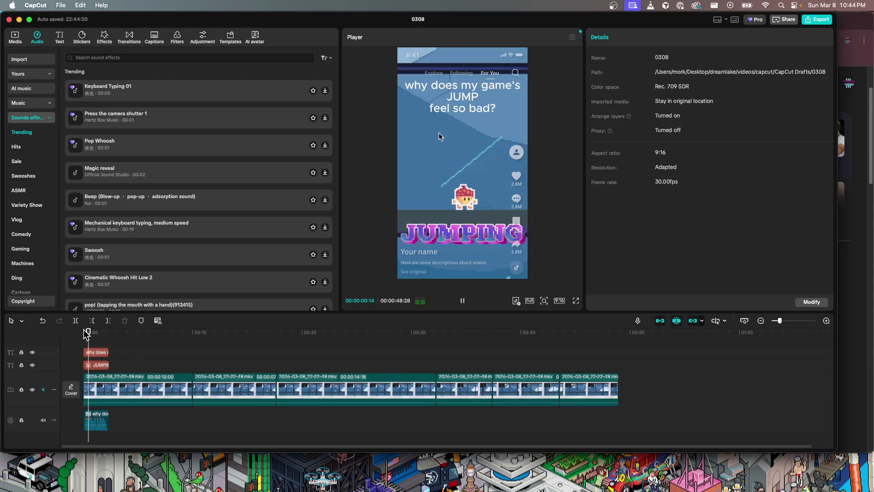
pyautogui.press('space')
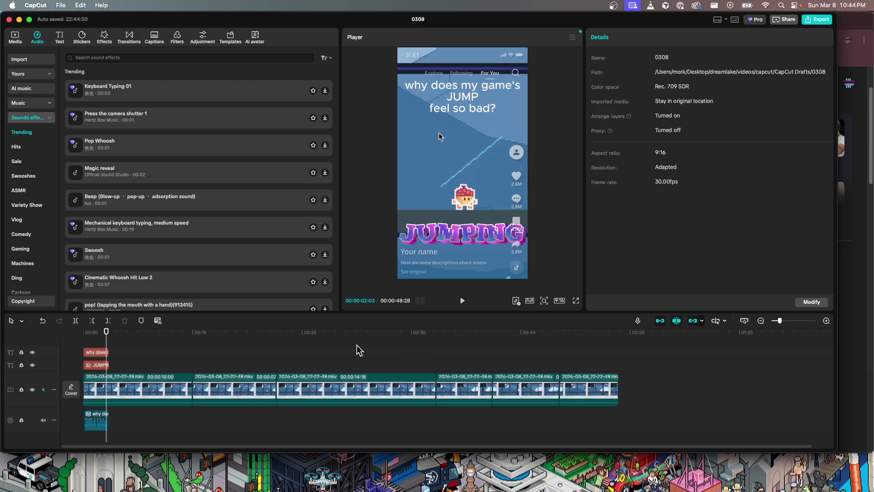
pyautogui.click(78, 340)
pyautogui.press('space')
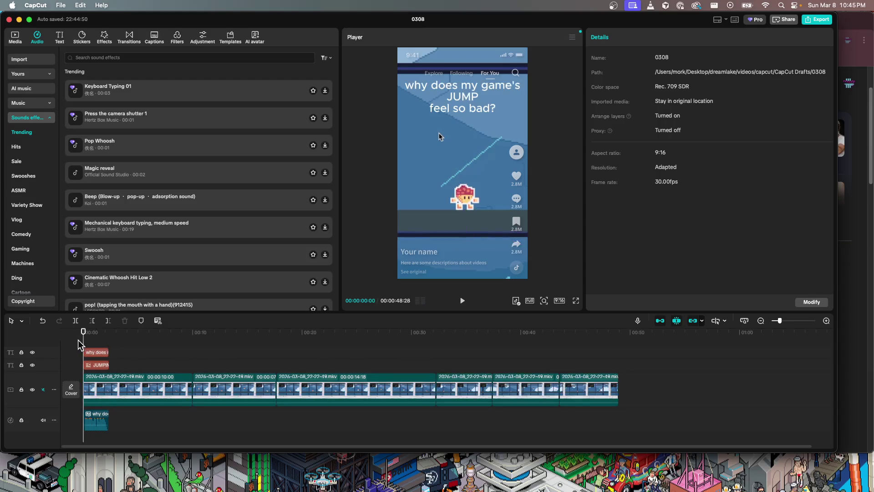
# - Trim the start off the first gameplay clip and preview the result
pyautogui.press('space')
pyautogui.click(95, 390)
pyautogui.moveTo(83, 385)
pyautogui.mouseDown()
pyautogui.moveTo(96, 385)
pyautogui.moveTo(87, 385)
pyautogui.mouseUp()
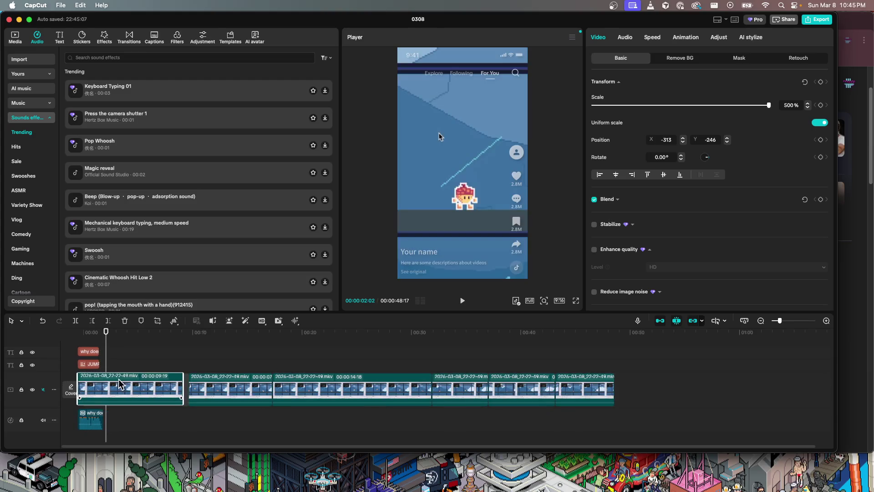
pyautogui.press('space')
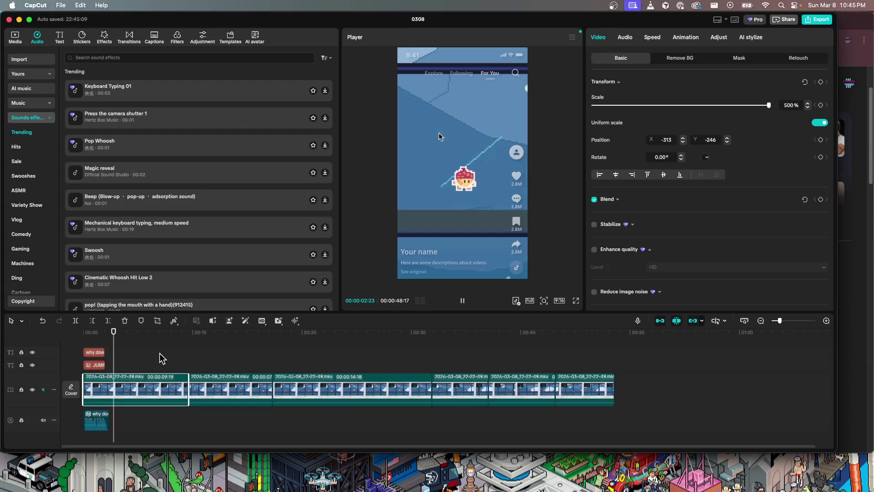
pyautogui.press('space')
pyautogui.click(119, 361)
pyautogui.moveTo(119, 361); pyautogui.dragTo(82, 361)
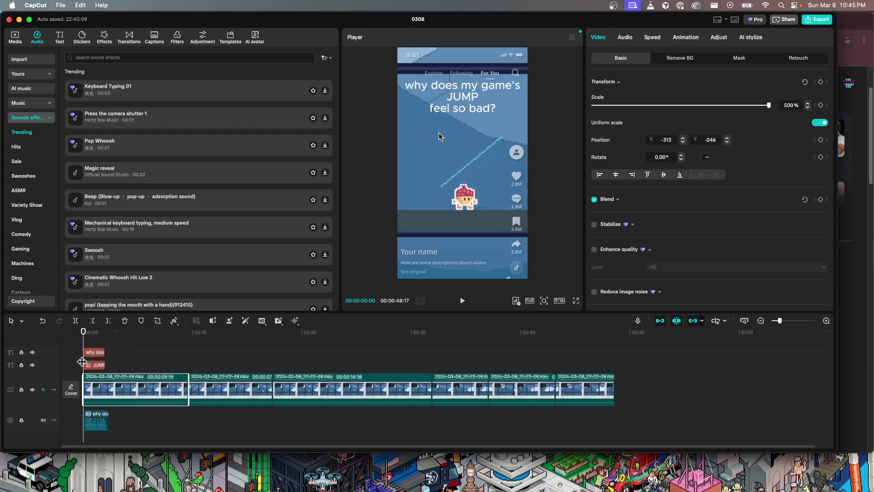
pyautogui.press('space')
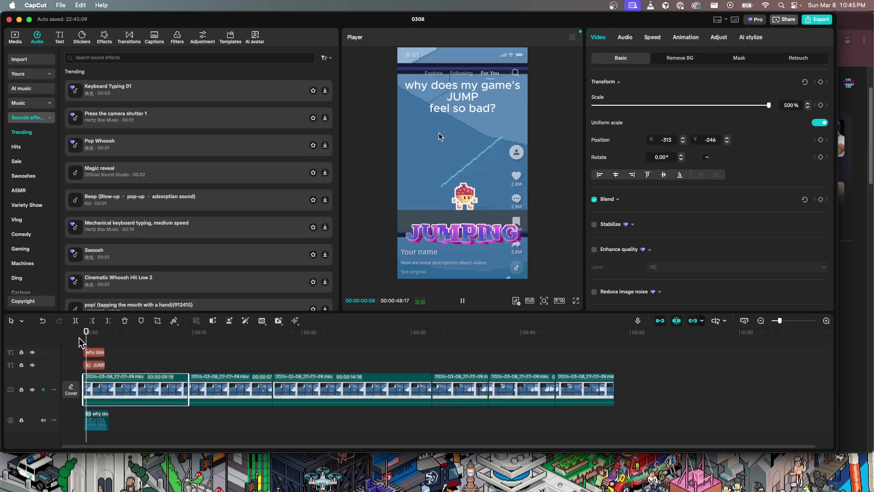
pyautogui.press('space')
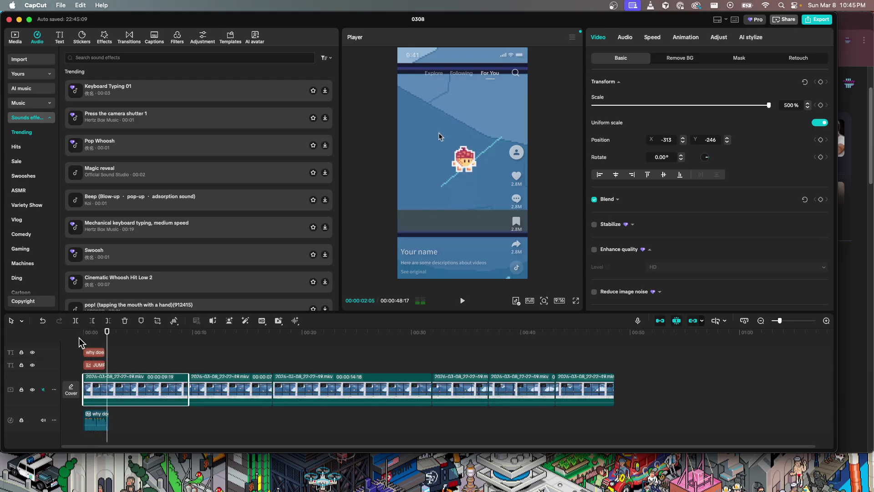
# - Replay the opening to find a cut point around two seconds
pyautogui.moveTo(107, 345); pyautogui.dragTo(111, 344)
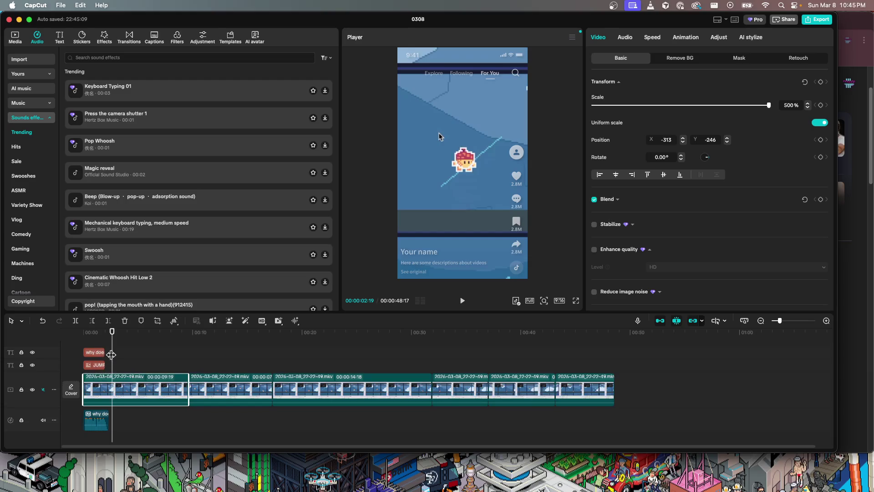
pyautogui.press('Home')
pyautogui.press('space')
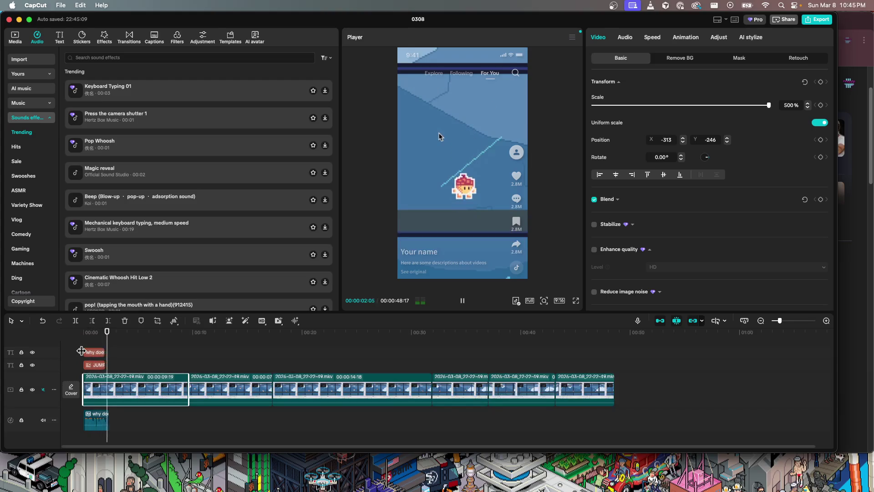
pyautogui.press('space')
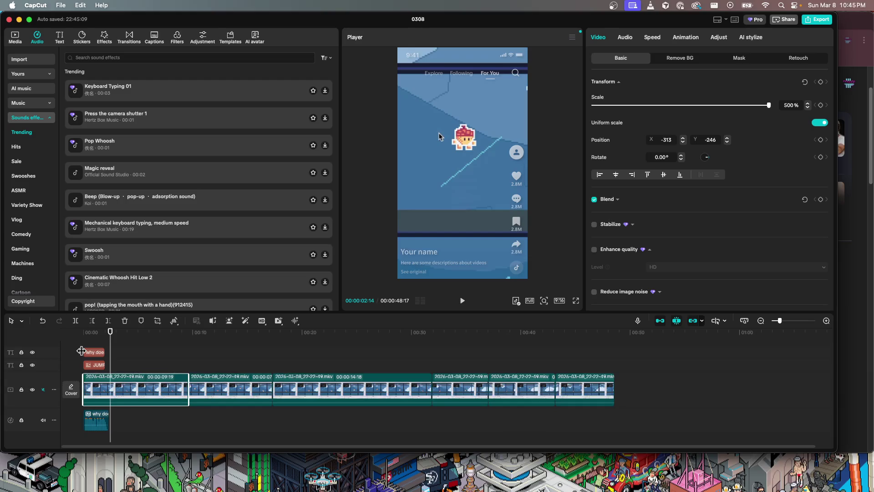
pyautogui.press('space')
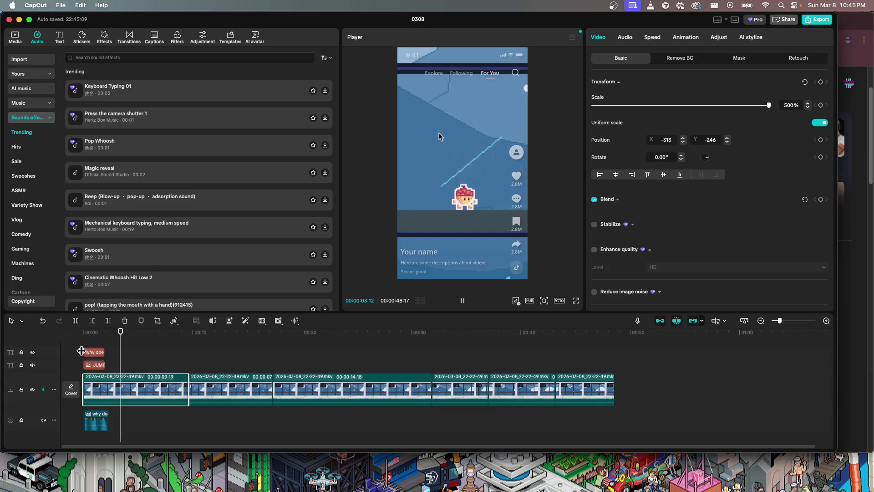
pyautogui.press('space')
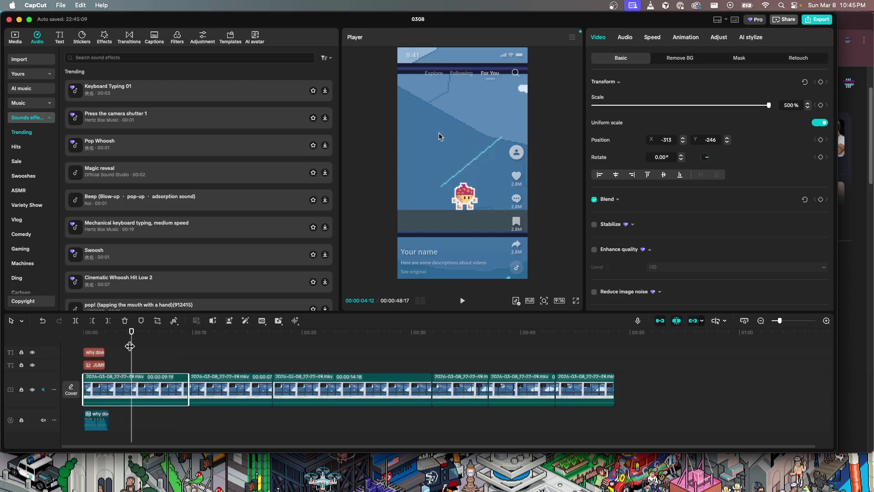
pyautogui.moveTo(130, 346); pyautogui.dragTo(73, 340)
pyautogui.press('space')
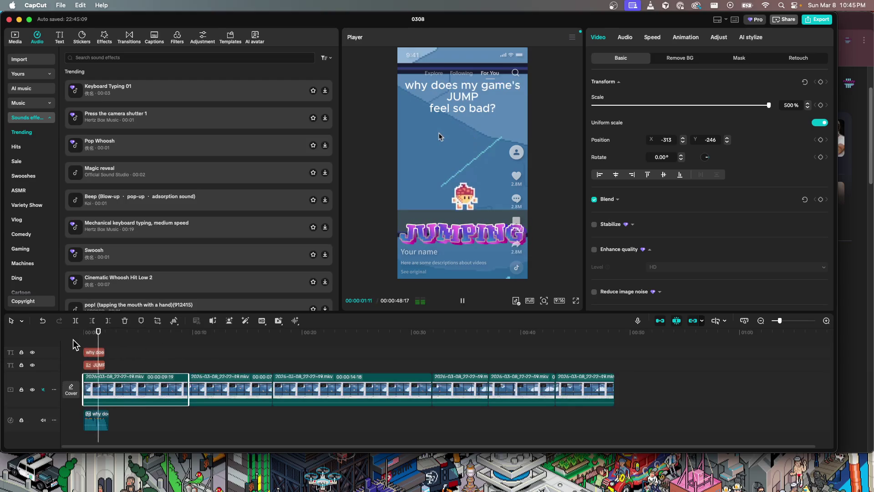
pyautogui.press('space')
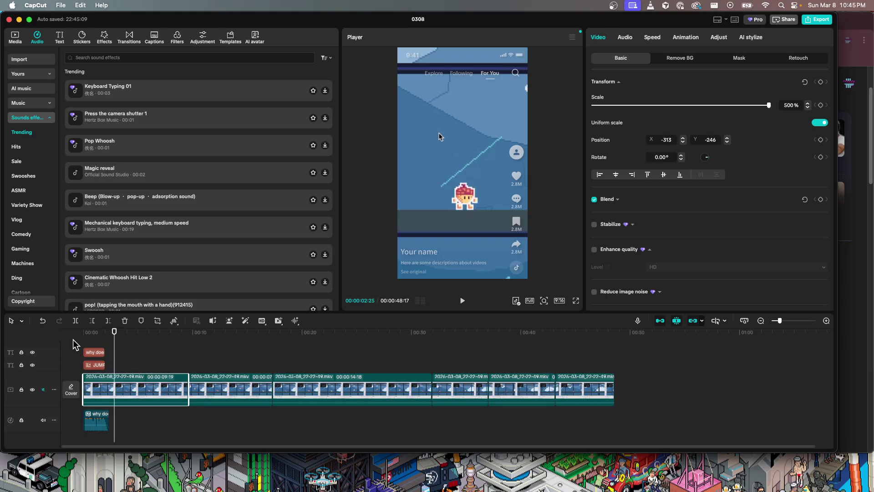
pyautogui.press('space')
pyautogui.press('space')
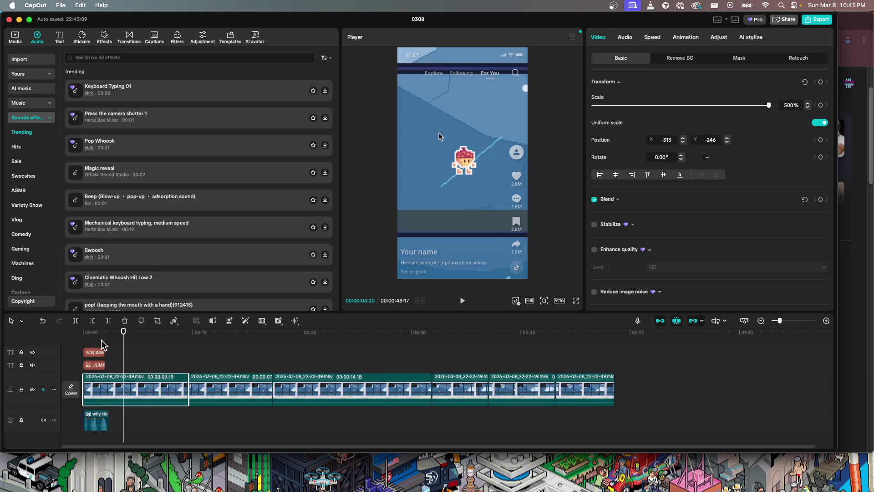
# - Split the first clip at 00:00:02:10 and move a later gameplay clip right after it
pyautogui.moveTo(122, 341)
pyautogui.mouseDown()
pyautogui.moveTo(110, 347)
pyautogui.moveTo(106, 365)
pyautogui.mouseUp()
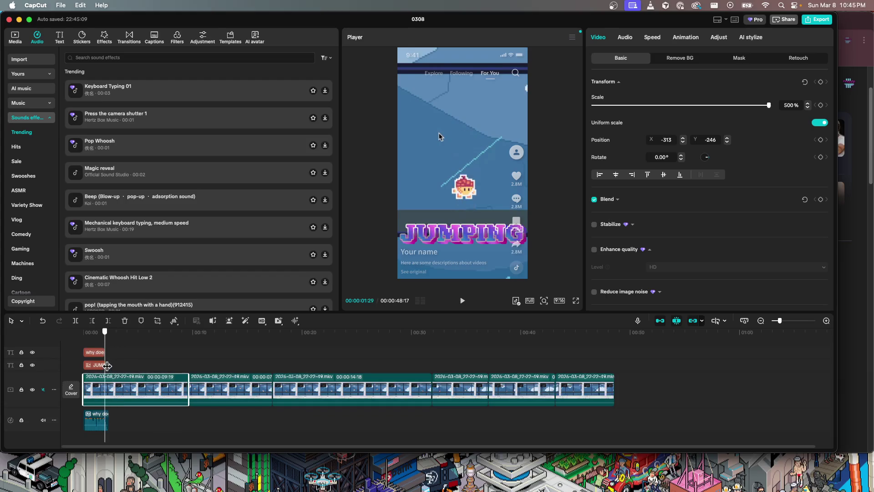
pyautogui.press('super+b')
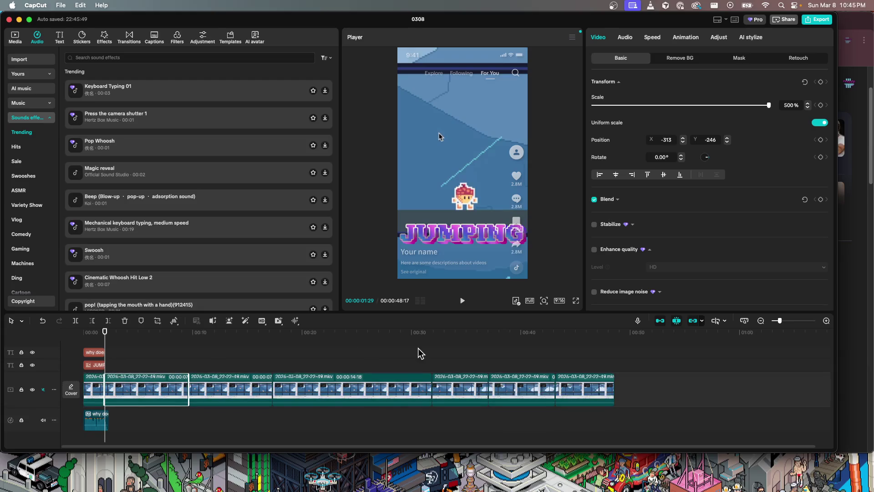
pyautogui.click(447, 384)
pyautogui.moveTo(451, 382)
pyautogui.mouseDown()
pyautogui.moveTo(126, 376)
pyautogui.moveTo(71, 346)
pyautogui.mouseUp()
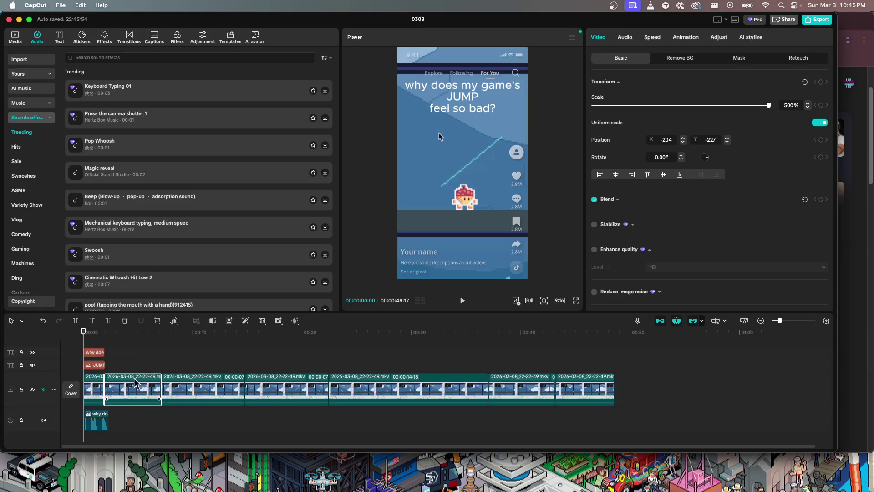
pyautogui.press('space')
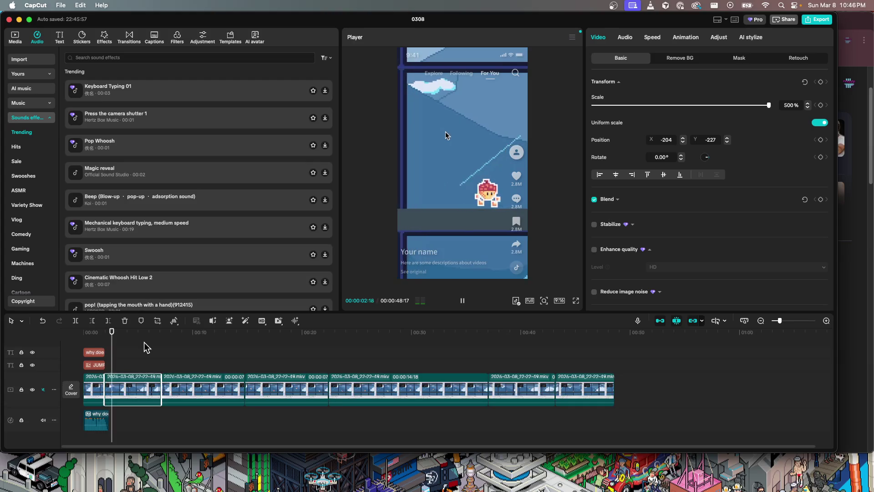
pyautogui.press('space')
pyautogui.press('space')
pyautogui.press('space')
pyautogui.press('space')
pyautogui.press('Left')
pyautogui.press('Left')
pyautogui.press('Left')
pyautogui.press('Left')
pyautogui.press('Left')
pyautogui.press('Left')
pyautogui.press('Left')
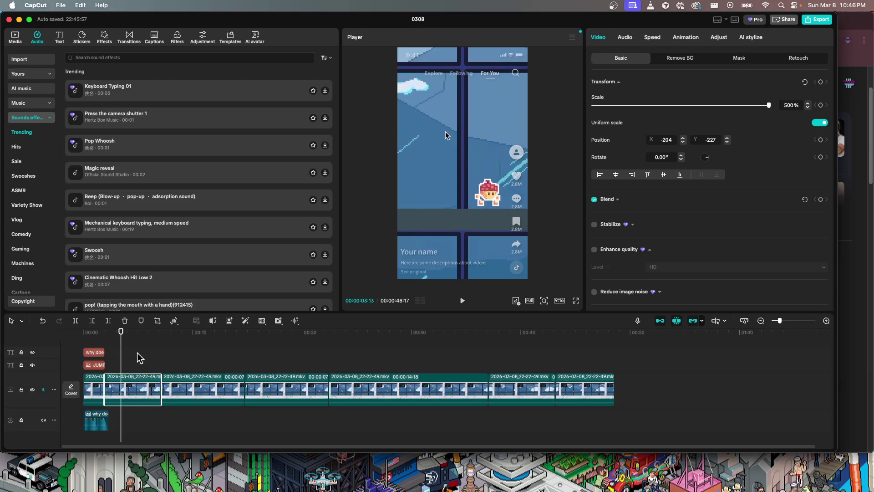
pyautogui.press('Left')
pyautogui.press('Left')
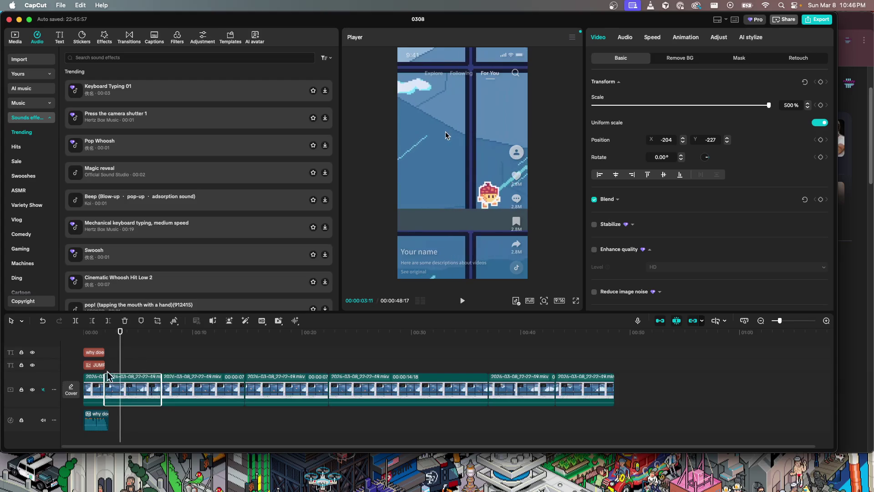
pyautogui.press('super+b')
pyautogui.press('space')
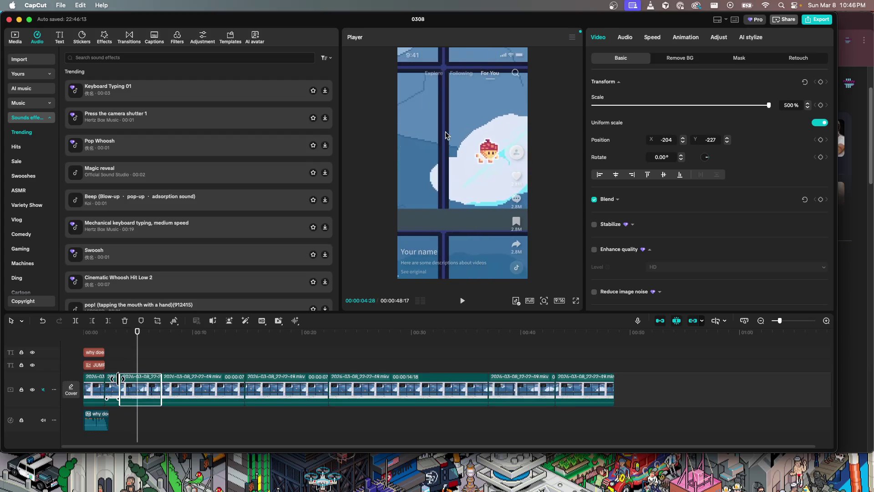
pyautogui.press('Left')
pyautogui.press('Left')
pyautogui.press('Left')
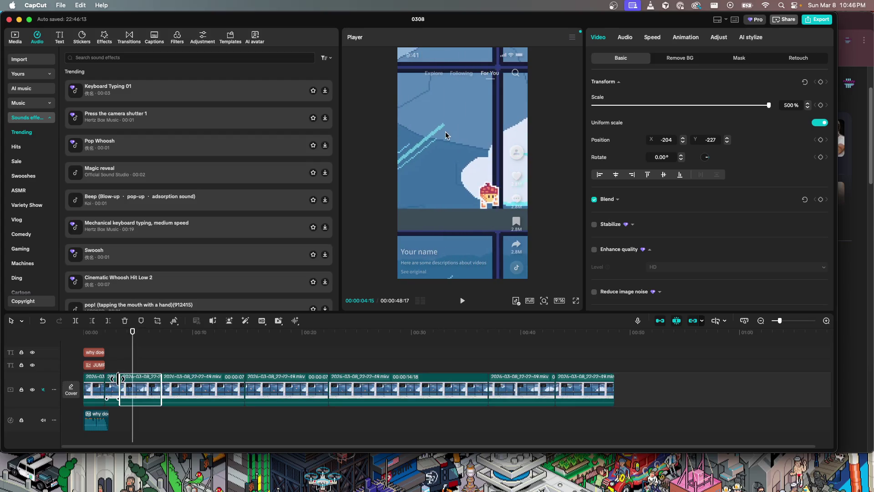
pyautogui.press('Right')
pyautogui.press('super+b')
pyautogui.press('Delete')
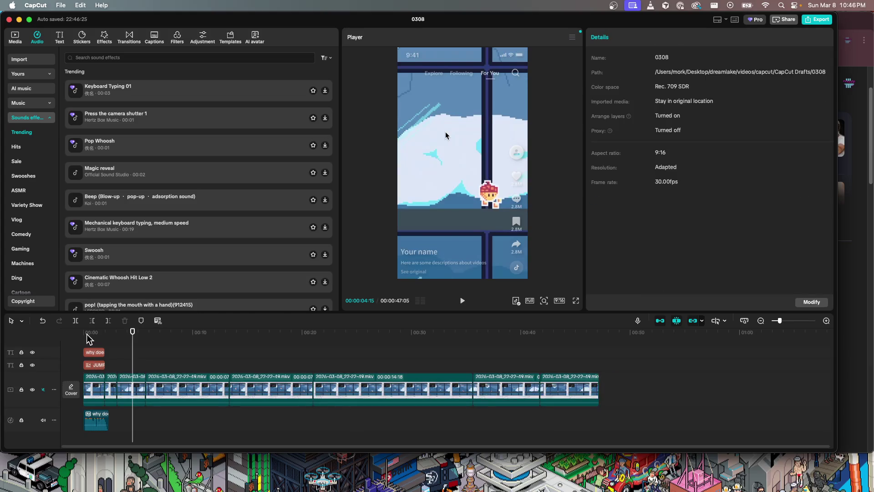
pyautogui.click(86, 334)
pyautogui.press('space')
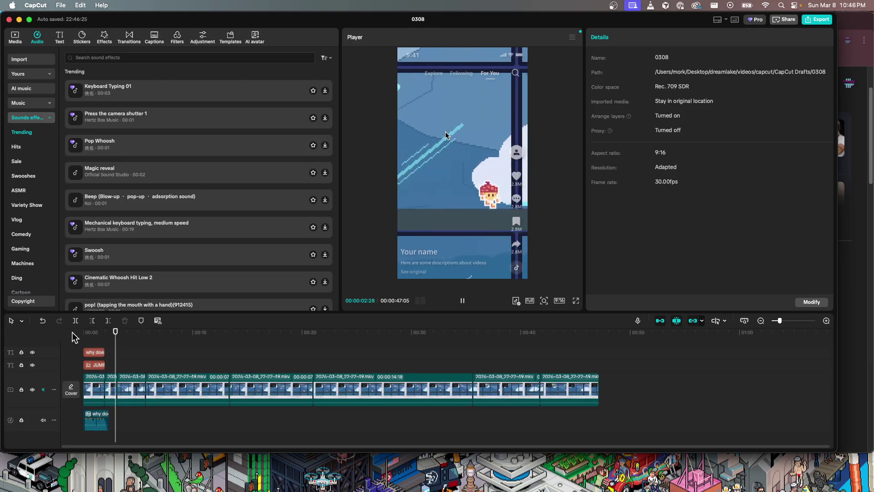
pyautogui.press('space')
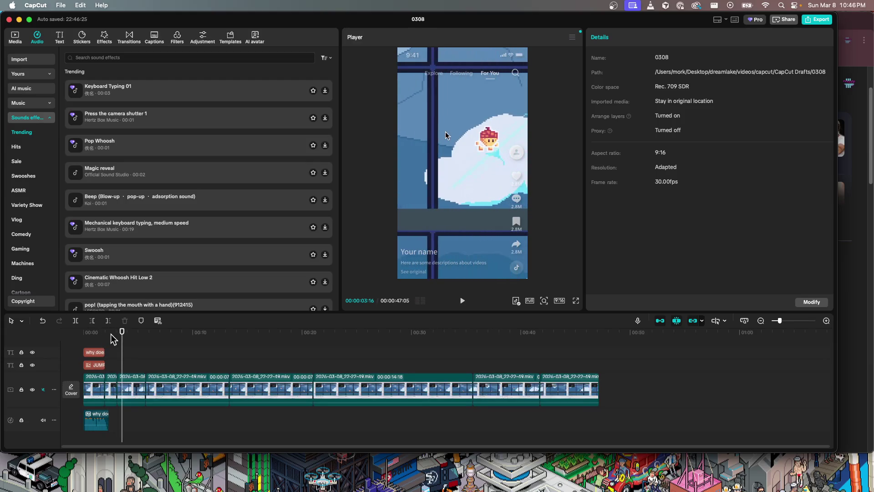
pyautogui.press('space')
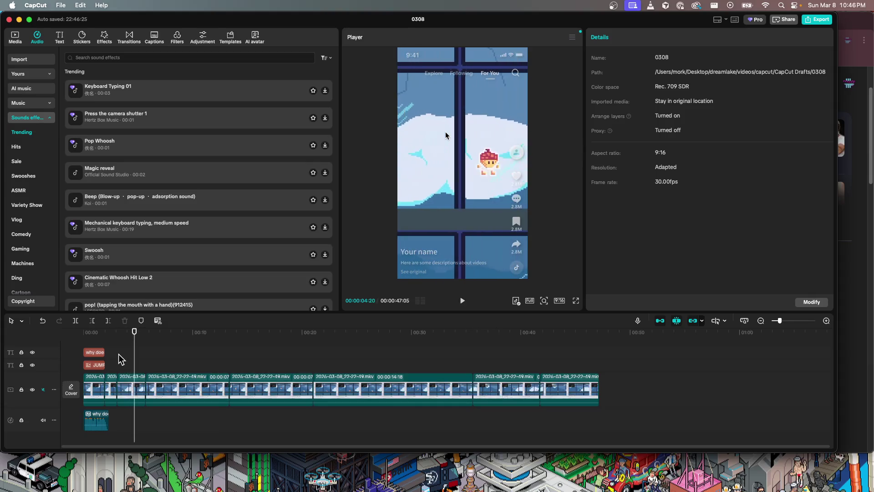
pyautogui.press('space')
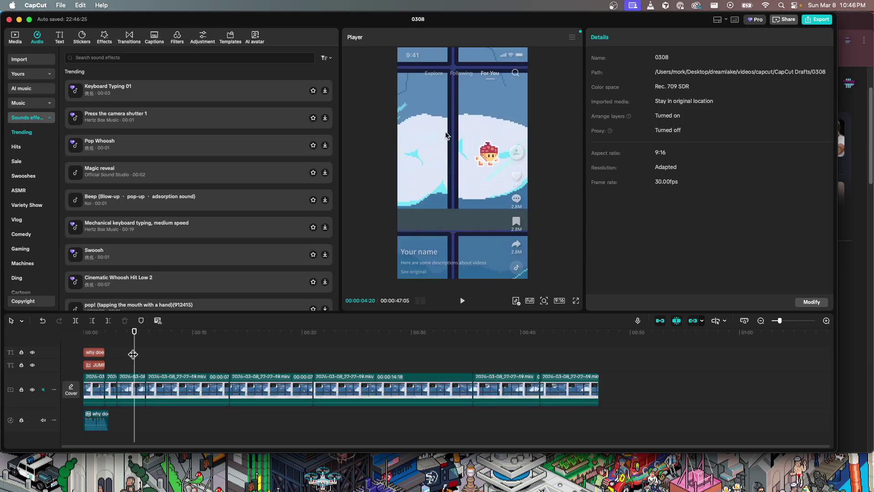
pyautogui.moveTo(135, 352); pyautogui.dragTo(105, 351)
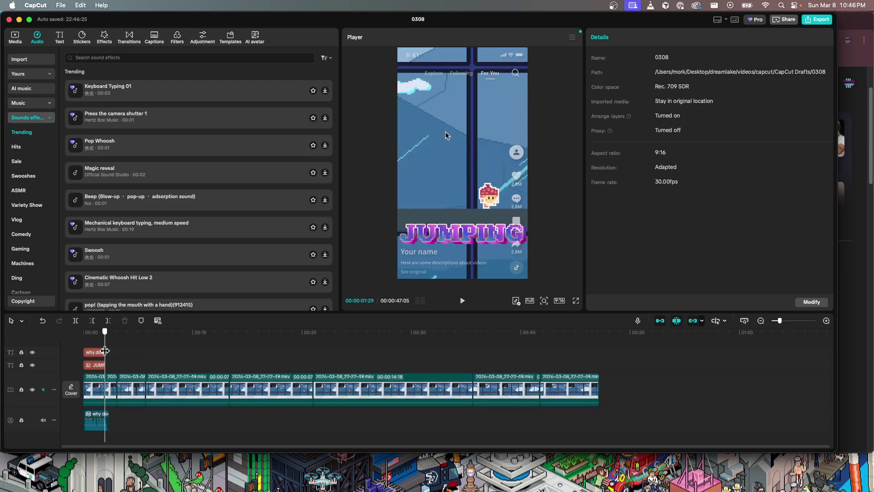
pyautogui.click(97, 365)
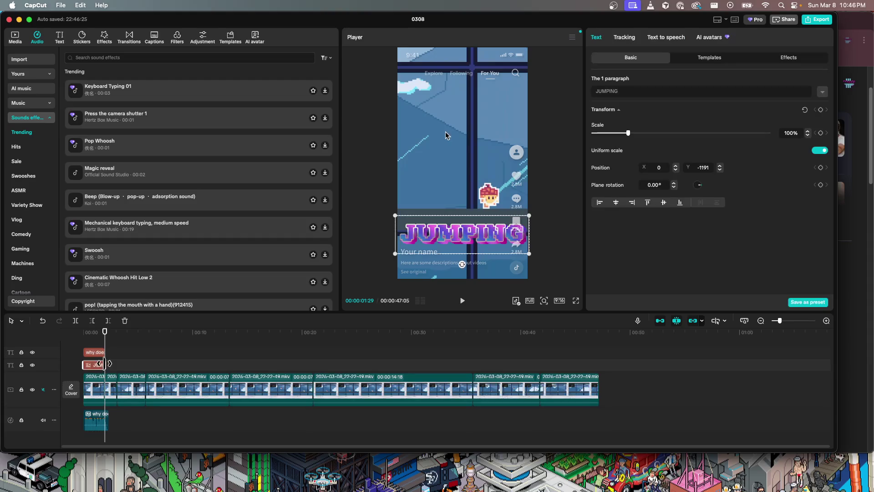
pyautogui.press('space')
pyautogui.click(446, 135)
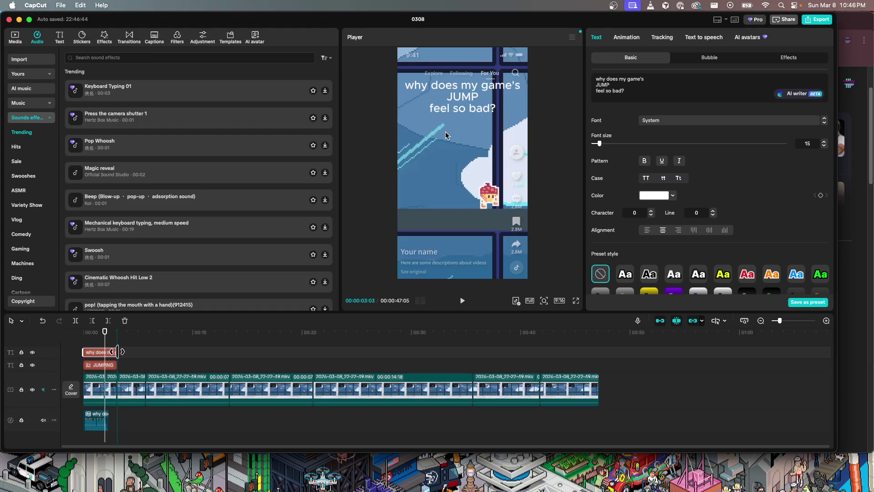
pyautogui.click(75, 338)
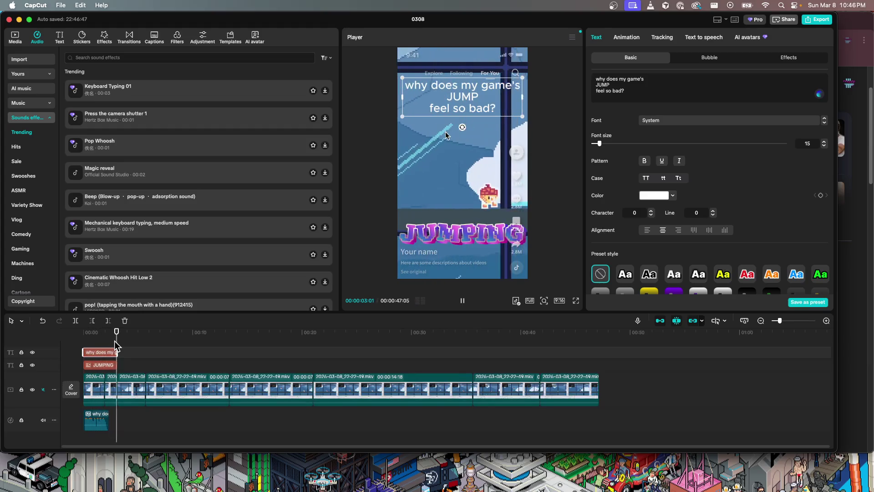
pyautogui.press('space')
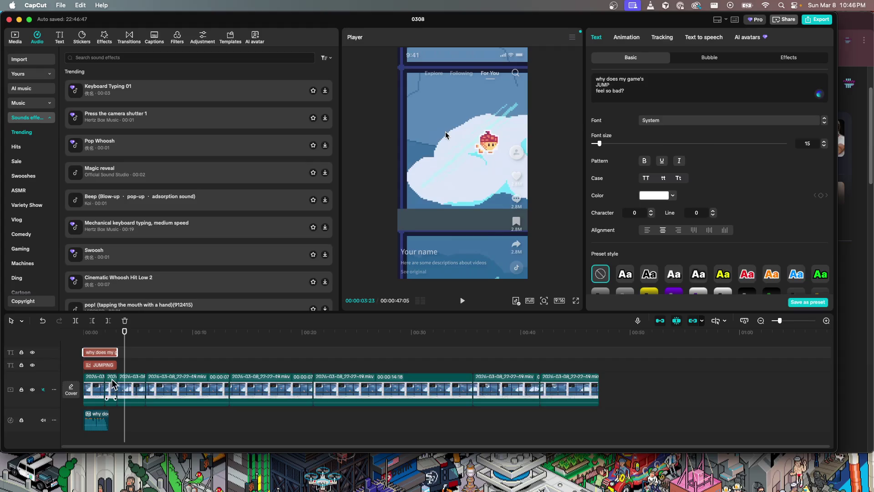
pyautogui.click(112, 385)
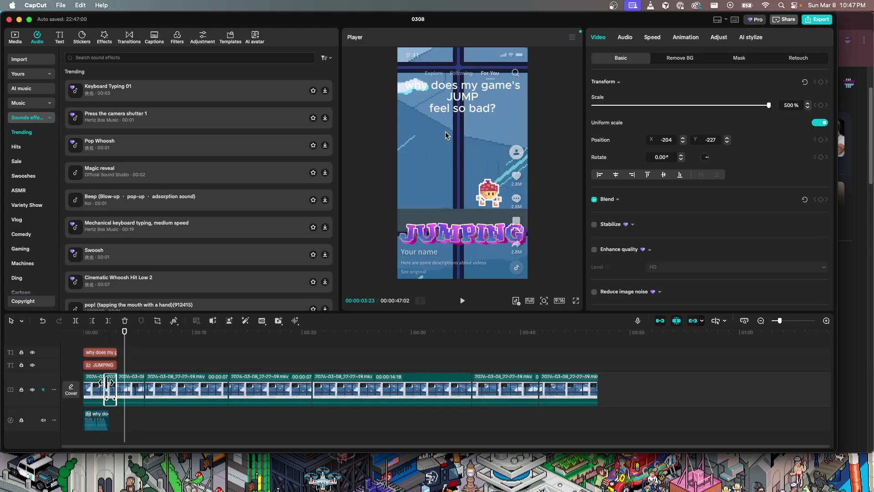
pyautogui.click(96, 341)
pyautogui.press('space')
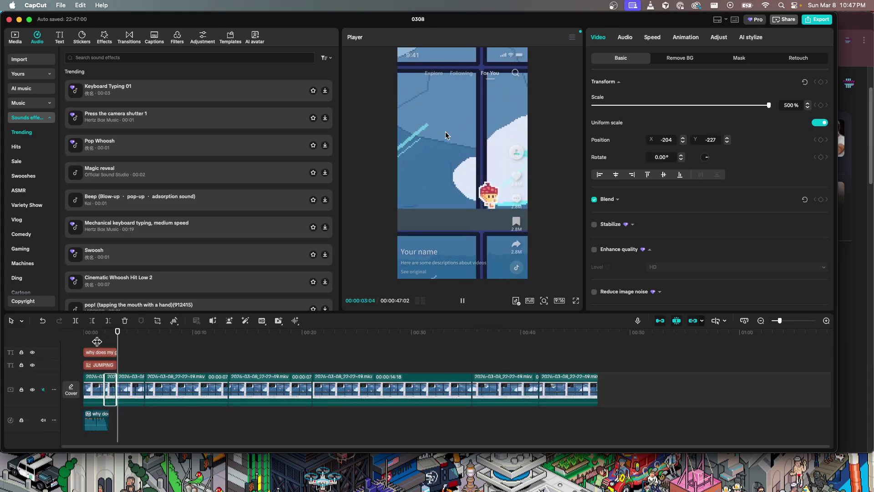
pyautogui.press('space')
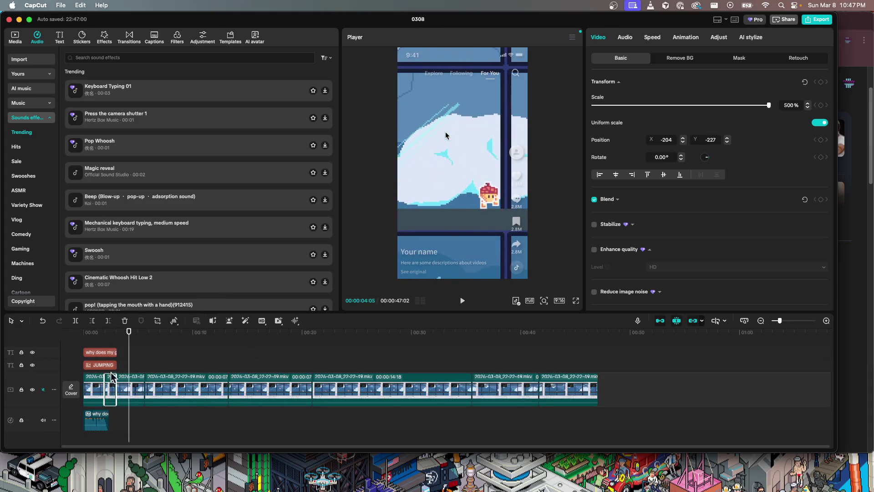
pyautogui.moveTo(130, 341)
pyautogui.mouseDown()
pyautogui.moveTo(94, 342)
pyautogui.moveTo(104, 343)
pyautogui.mouseUp()
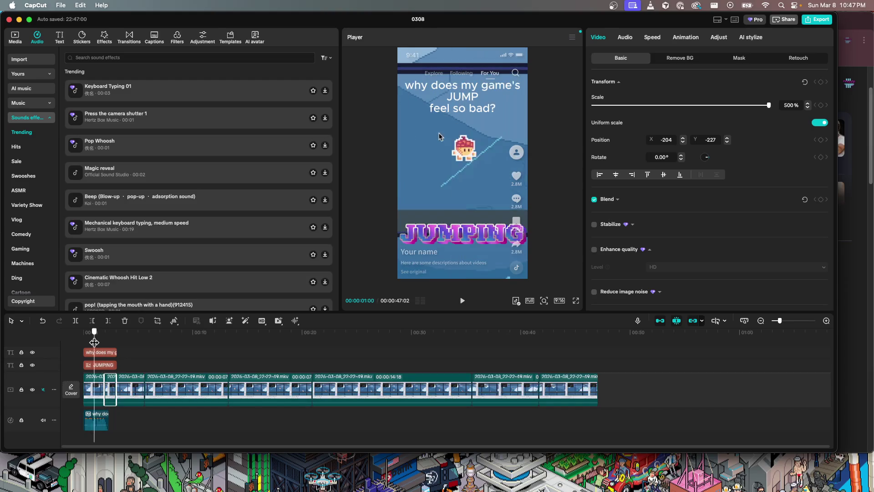
pyautogui.moveTo(103, 343); pyautogui.dragTo(80, 340)
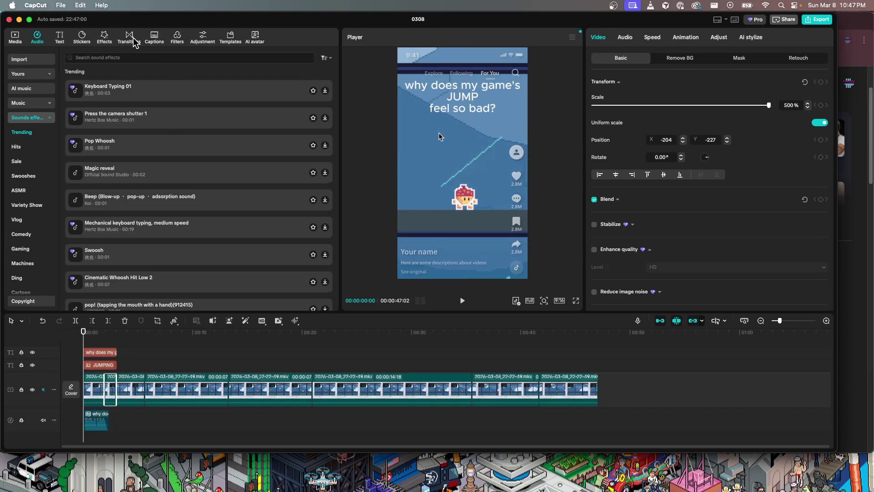
# - Drop a 0.5s Paper Ball transition on the cut after the first clip and play it back
pyautogui.click(134, 40)
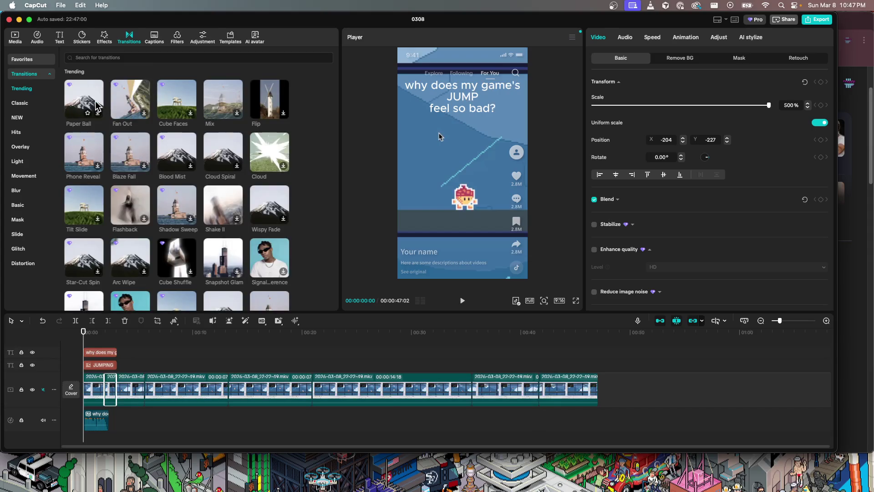
pyautogui.click(91, 105)
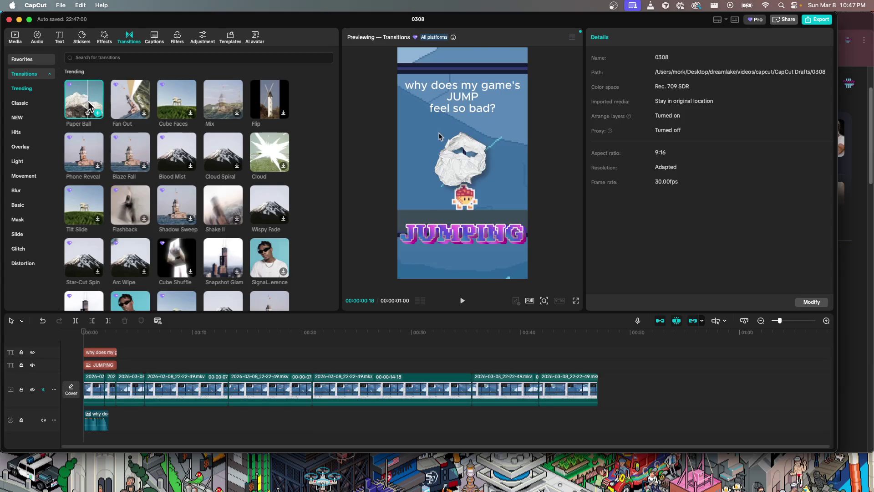
pyautogui.moveTo(90, 106); pyautogui.dragTo(105, 403)
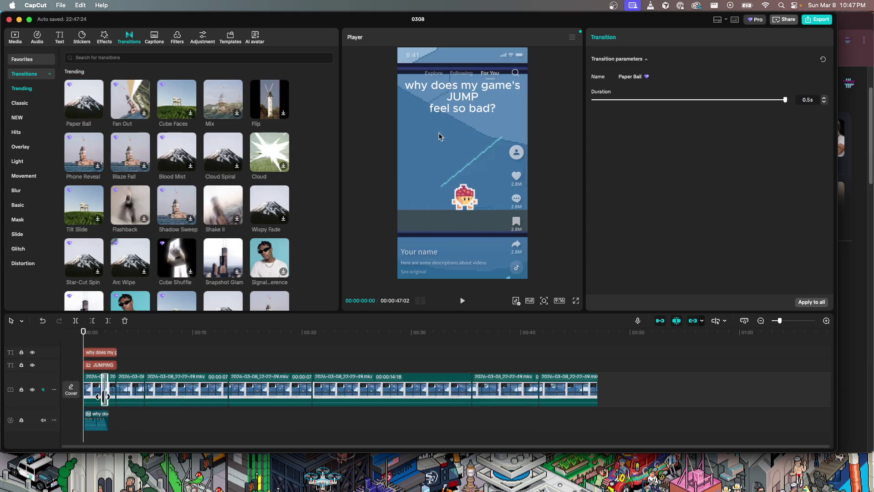
pyautogui.press('space')
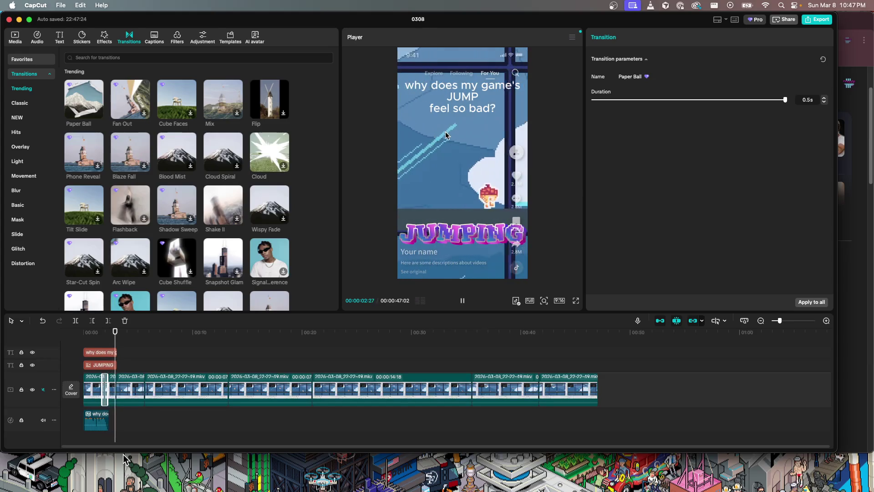
pyautogui.press('space')
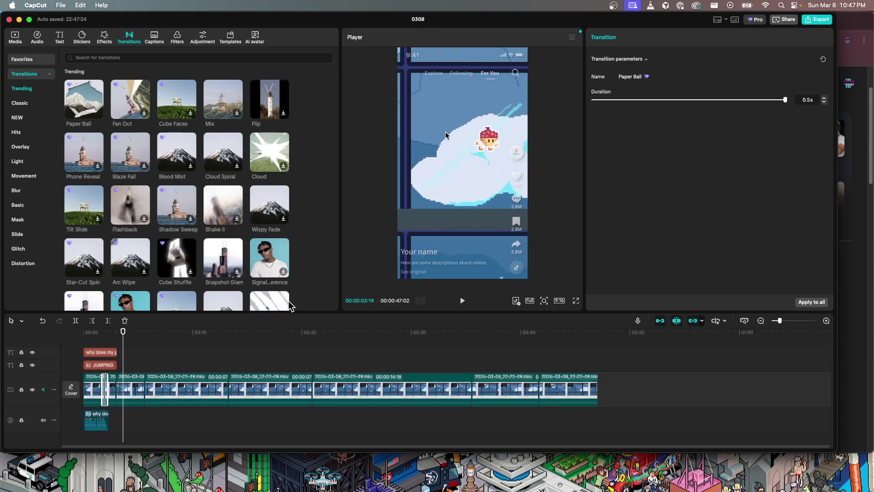
pyautogui.press('space')
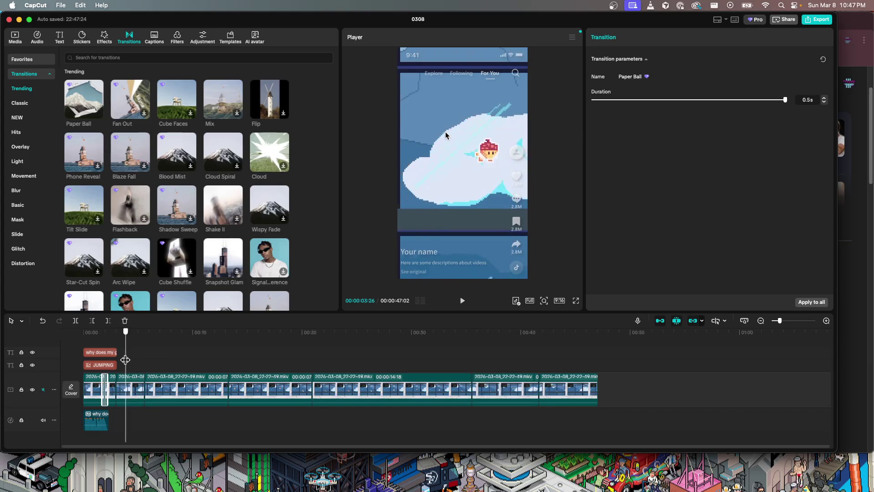
pyautogui.moveTo(130, 358); pyautogui.dragTo(83, 359)
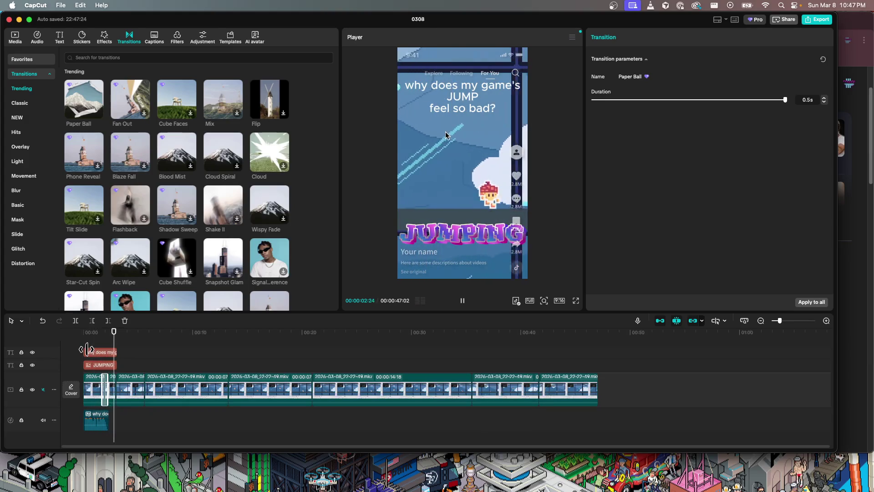
pyautogui.press('space')
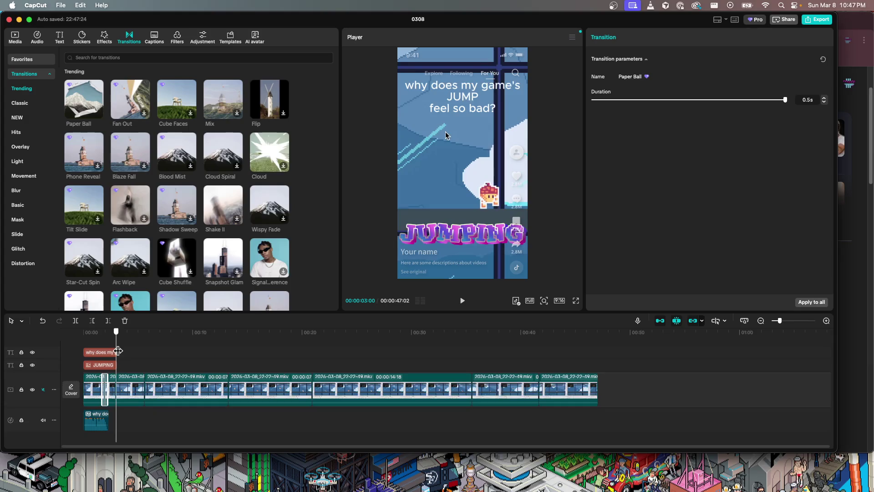
pyautogui.click(128, 374)
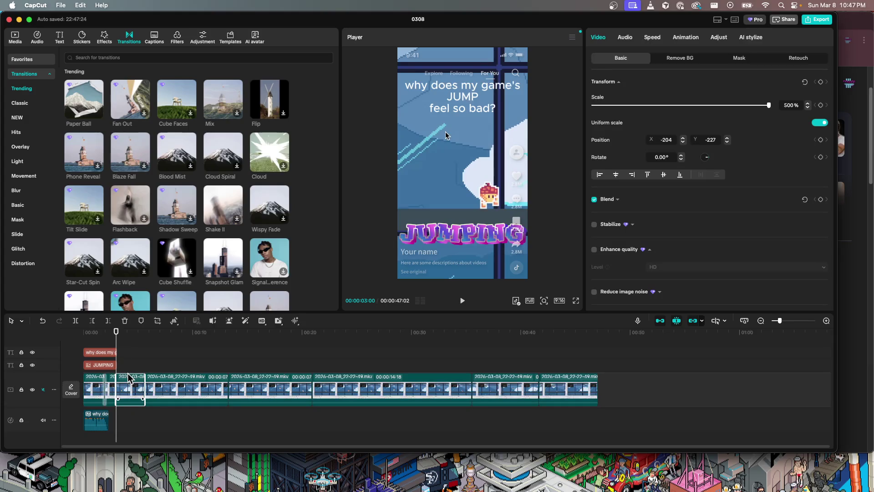
# - Delete the short second clip, shortening the video to 00:00:44:14, and add Paper Ball at the new cut
pyautogui.press('Delete')
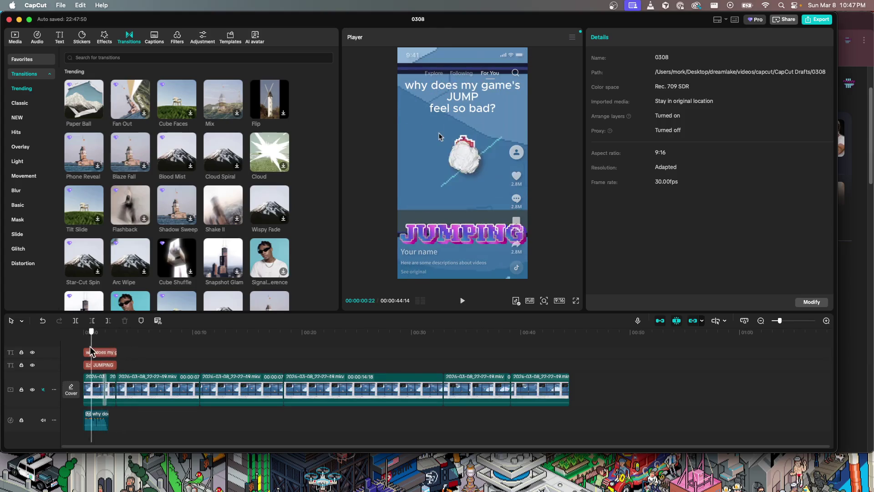
pyautogui.press('space')
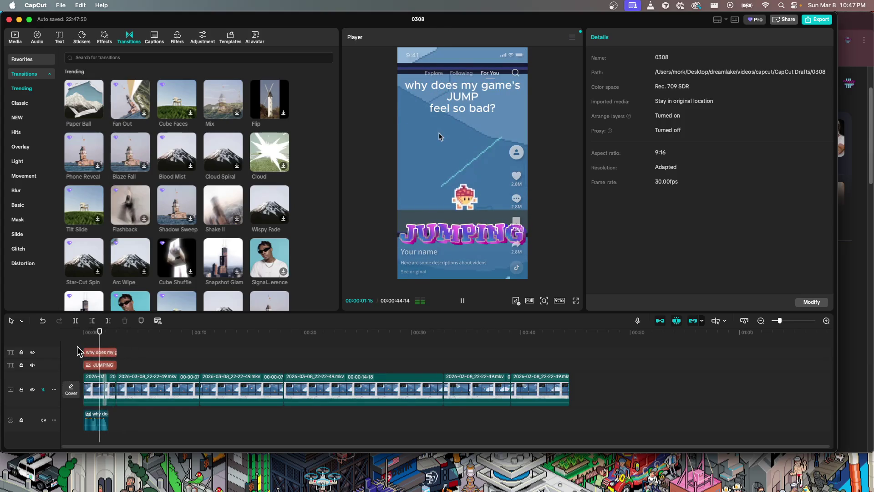
pyautogui.press('space')
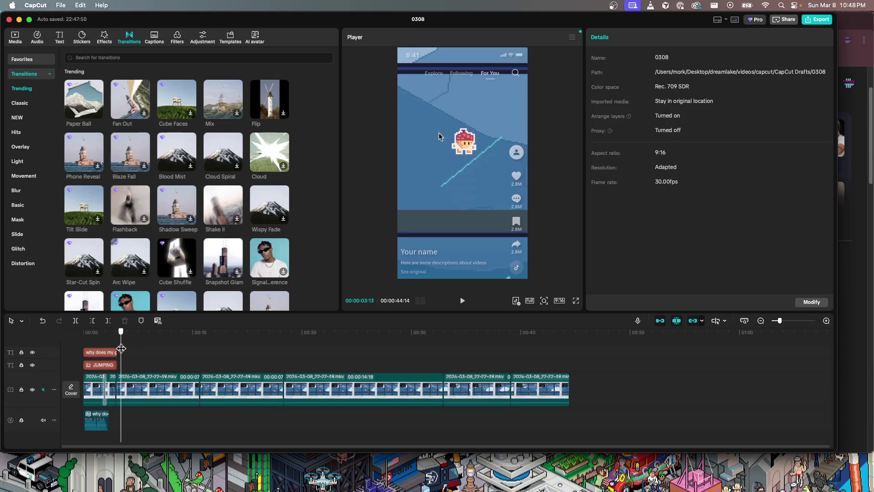
pyautogui.press('space')
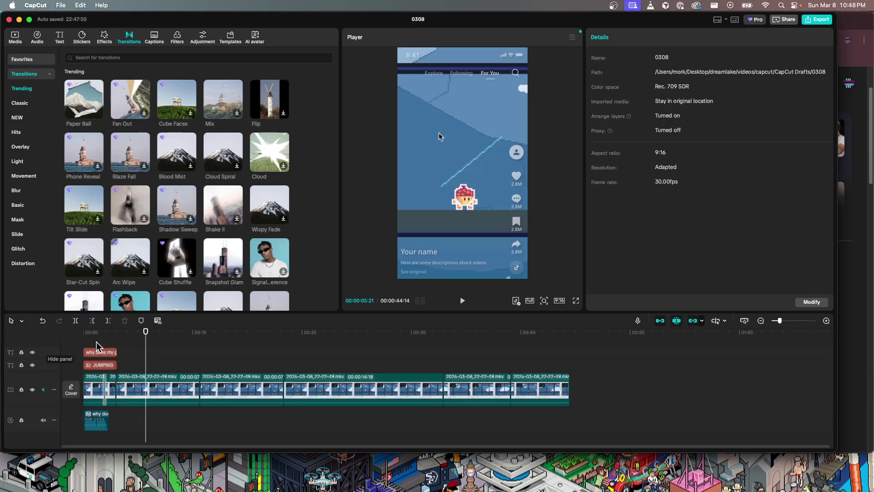
pyautogui.moveTo(87, 100)
pyautogui.mouseDown()
pyautogui.moveTo(116, 394)
pyautogui.moveTo(118, 384)
pyautogui.moveTo(103, 386)
pyautogui.mouseUp()
# - Undo the previous transition change and replay the edit from the start
pyautogui.press('super+z')
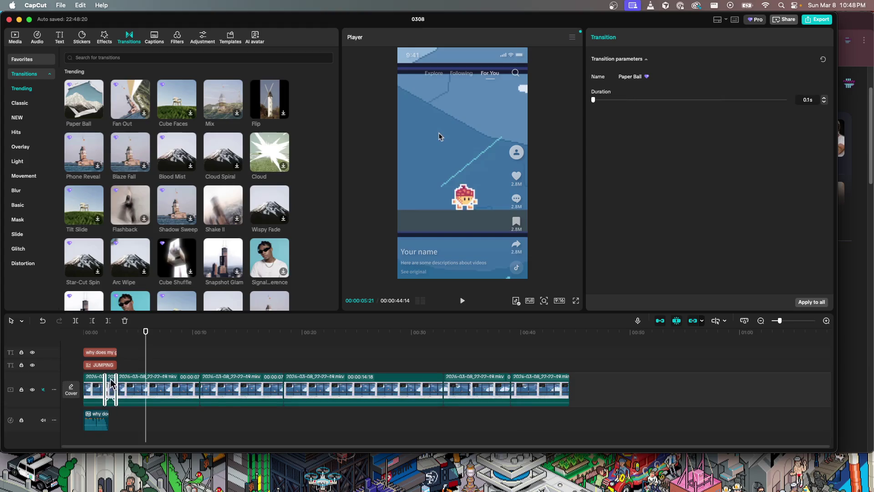
pyautogui.click(145, 349)
pyautogui.press('Home')
pyautogui.press('space')
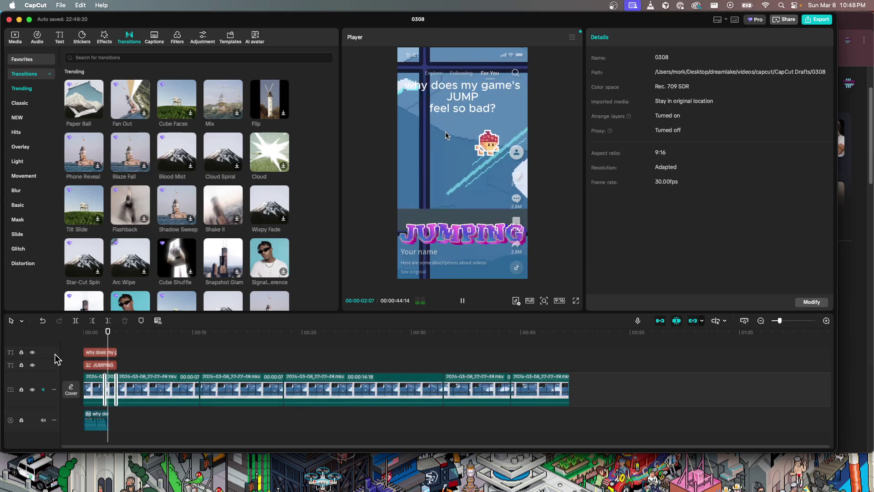
pyautogui.scroll(3, 103, 388)
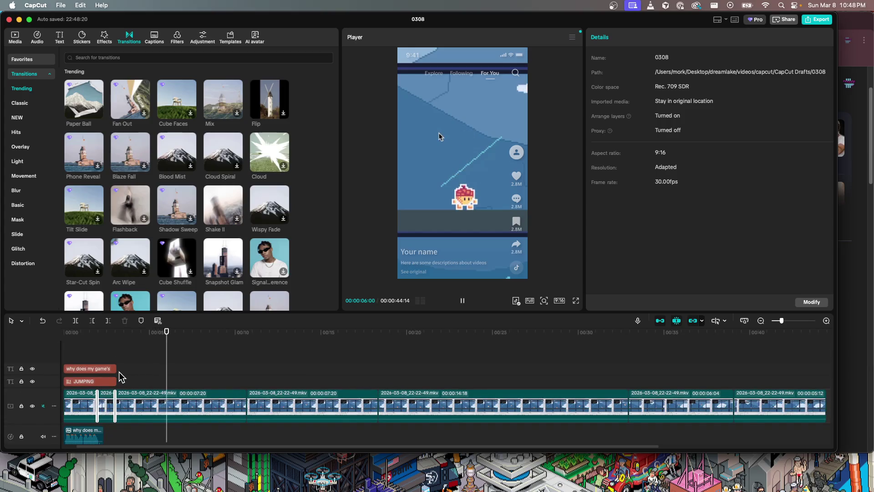
pyautogui.scroll(5, 135, 371)
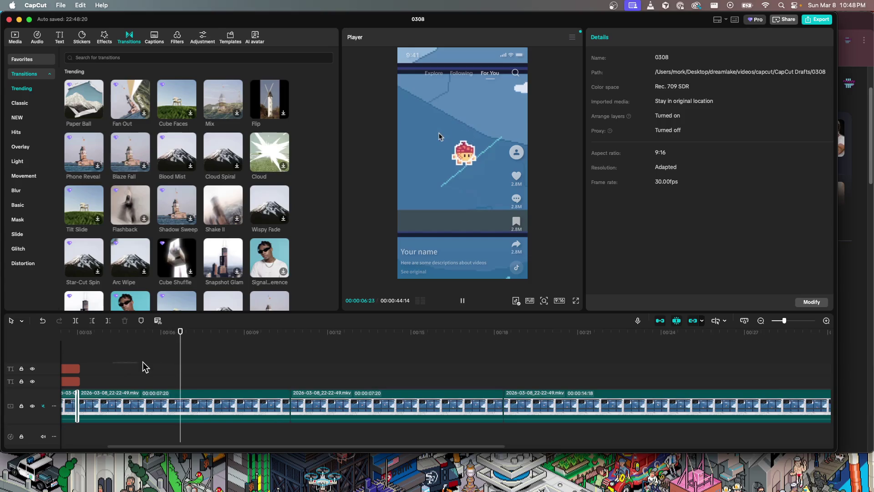
pyautogui.hscroll(-4, 205, 396)
pyautogui.press('space')
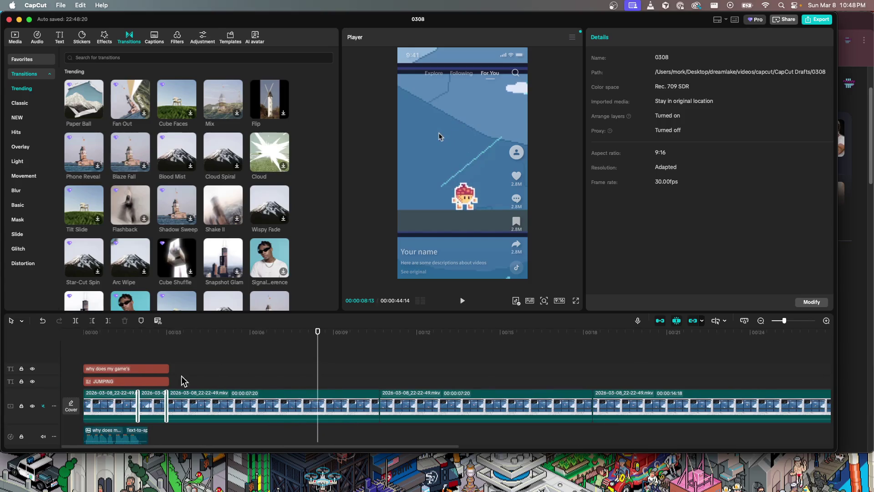
# - Shorten the Paper Ball transition between the first two clips to 0.2s and replay
pyautogui.click(137, 399)
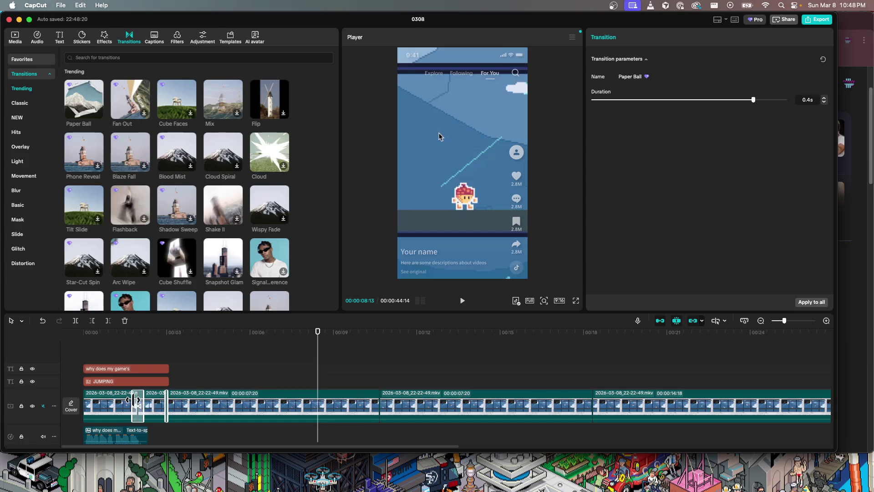
pyautogui.moveTo(166, 399); pyautogui.dragTo(163, 399)
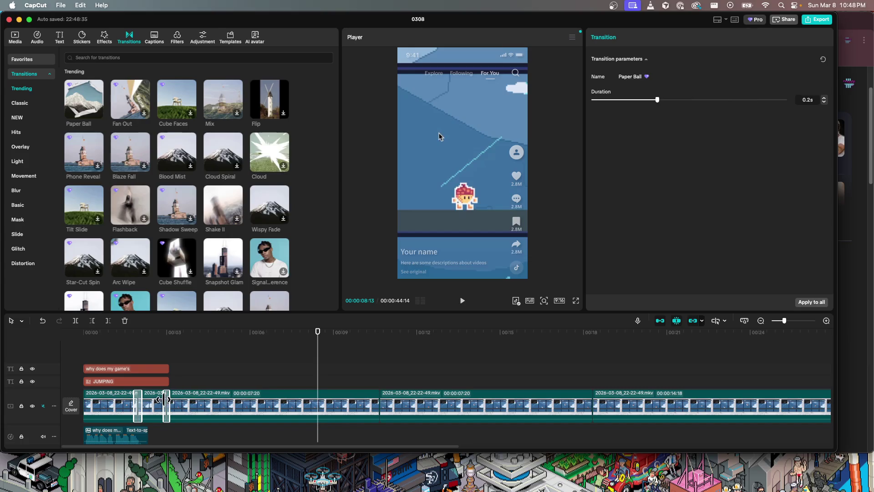
pyautogui.click(84, 341)
pyautogui.press('space')
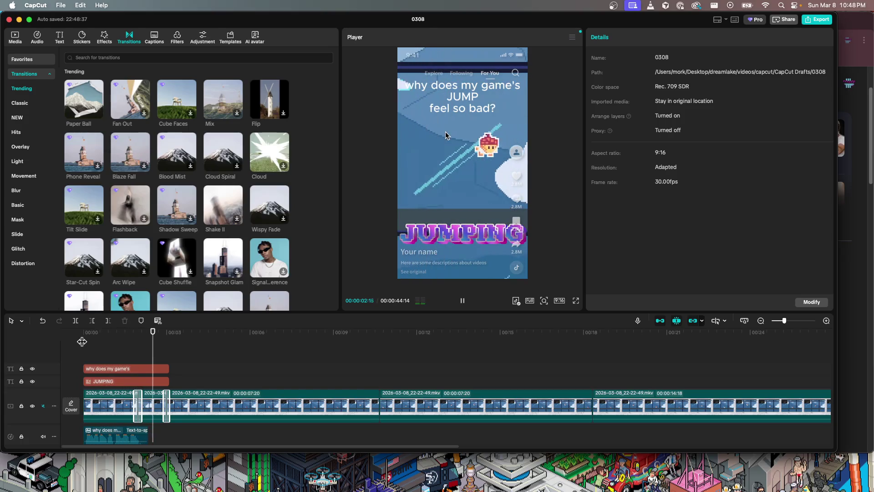
# - Select the short second clip, undo and redo its position change, and review playback
pyautogui.press('space')
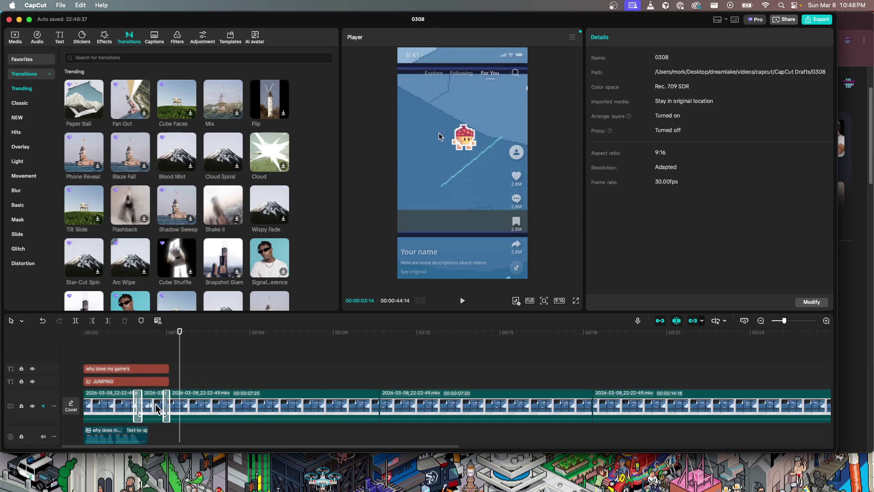
pyautogui.click(157, 408)
pyautogui.moveTo(181, 341); pyautogui.dragTo(156, 342)
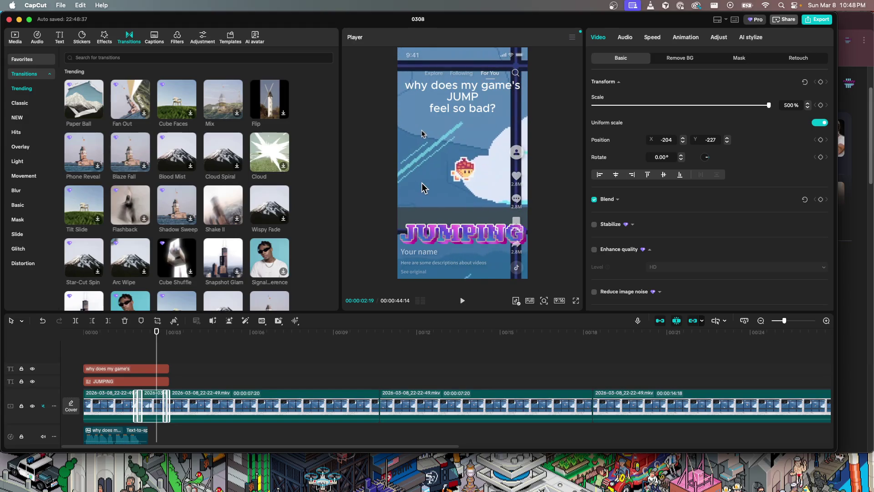
pyautogui.press('cmd+z')
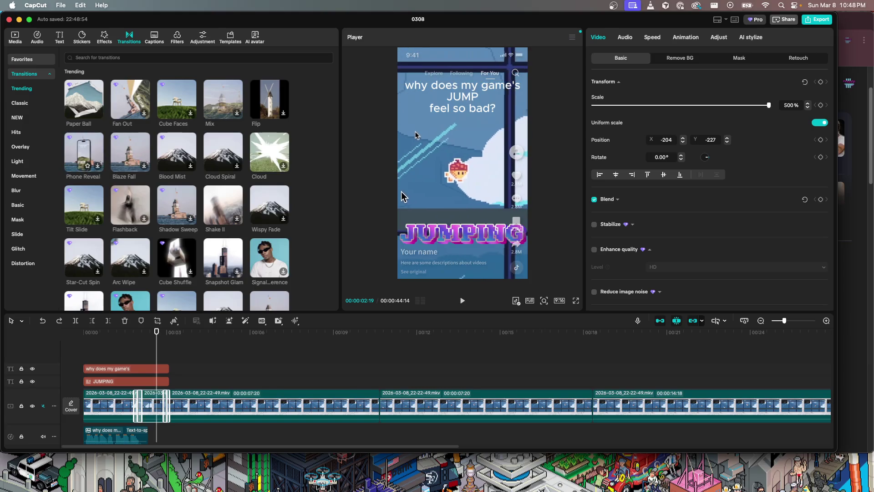
pyautogui.press('cmd+shift+z')
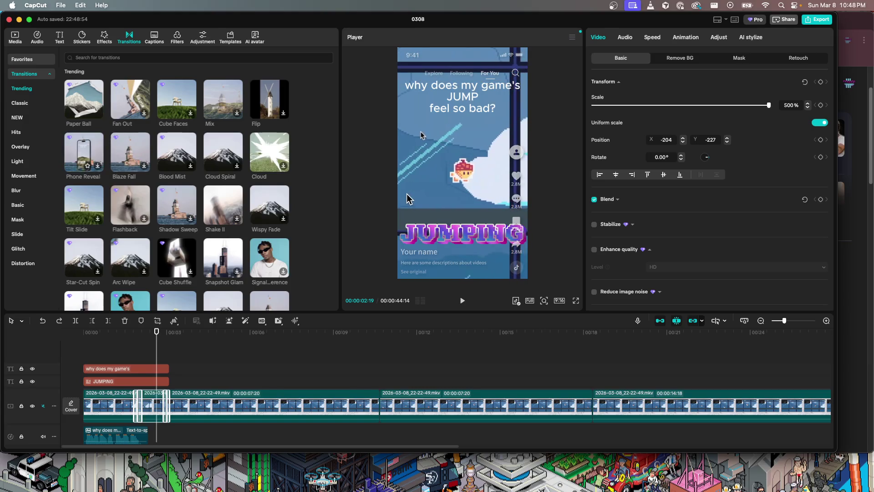
pyautogui.press('space')
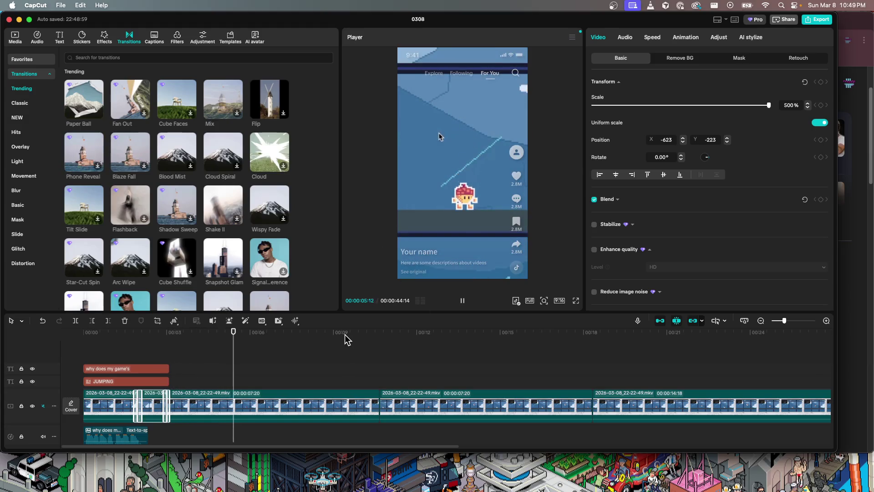
pyautogui.press('space')
# - Delete the 7:20 gameplay clip so the video runs 36:24, and replay from the start
pyautogui.click(263, 396)
pyautogui.press('Delete')
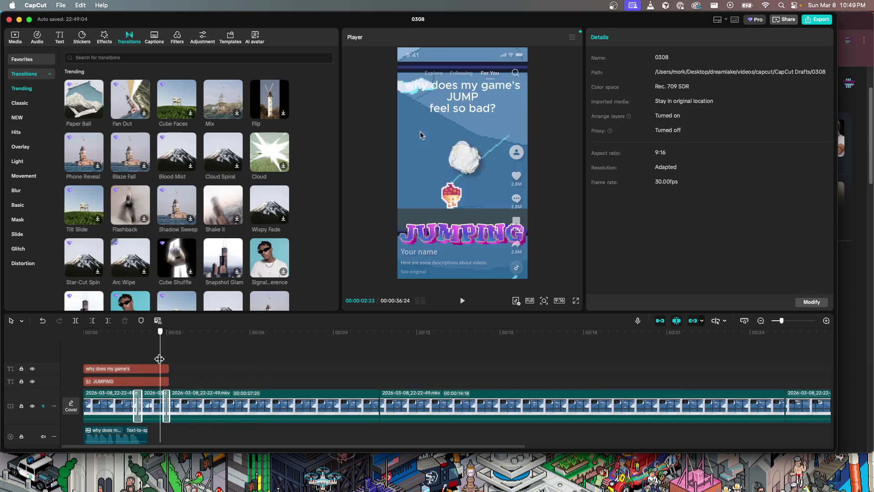
pyautogui.moveTo(248, 363); pyautogui.dragTo(91, 346)
pyautogui.press('space')
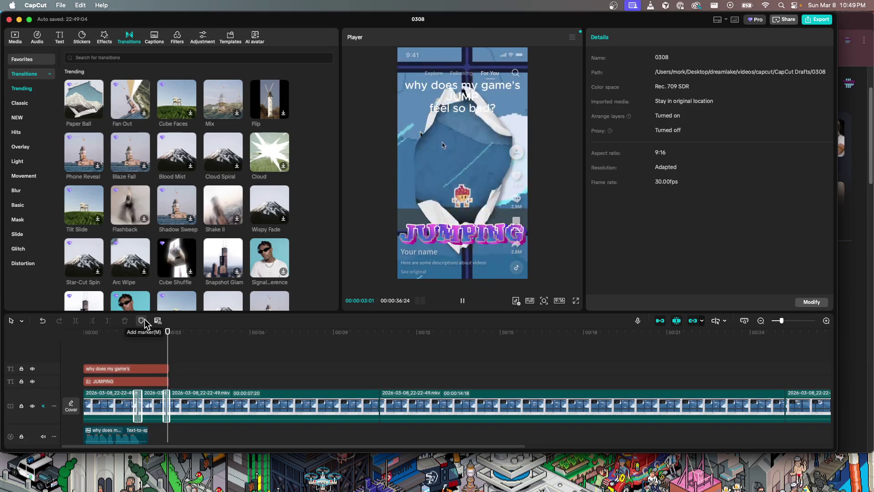
pyautogui.press('space')
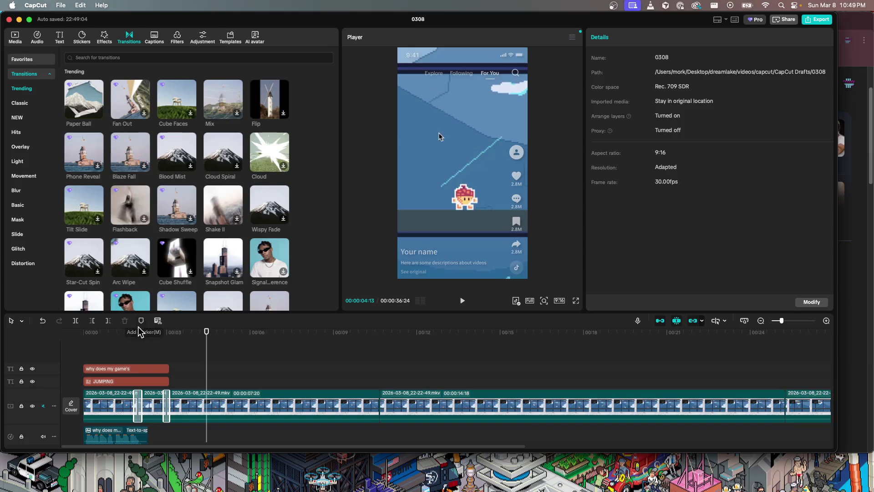
pyautogui.moveTo(207, 361); pyautogui.dragTo(181, 361)
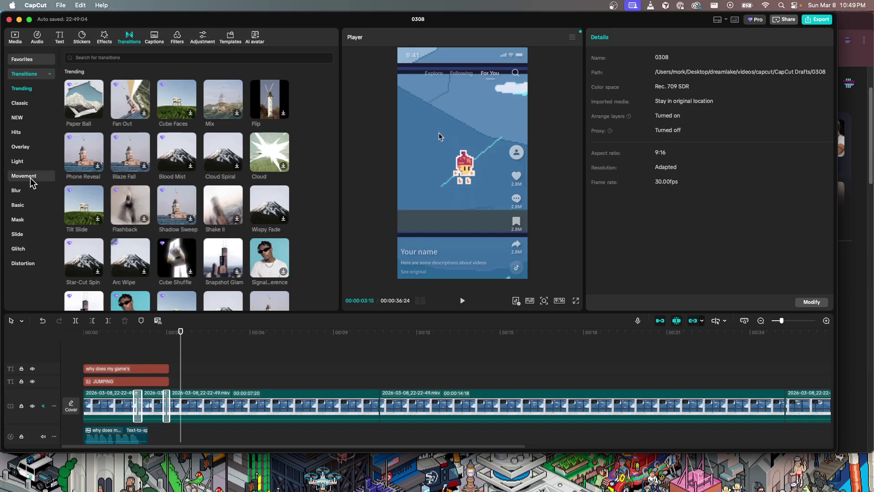
pyautogui.click(25, 73)
# - Add the Classic Lower Thirds Titles text template to the timeline at the playhead
pyautogui.click(57, 43)
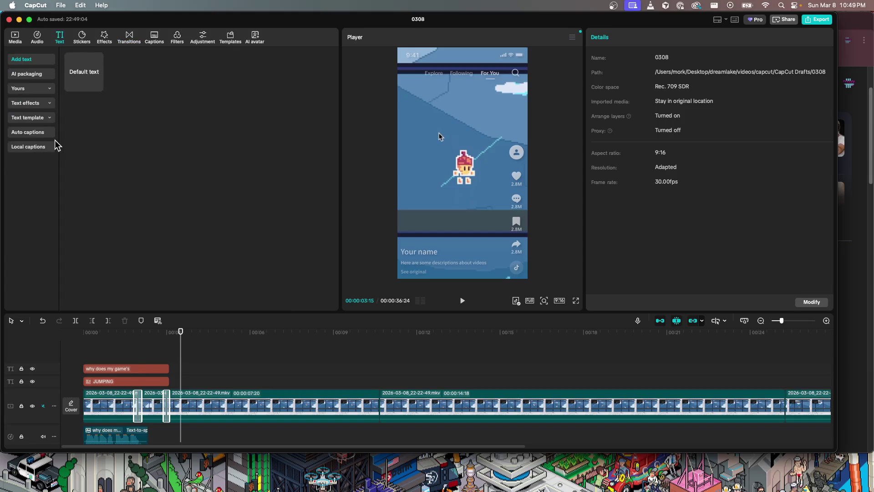
pyautogui.click(44, 118)
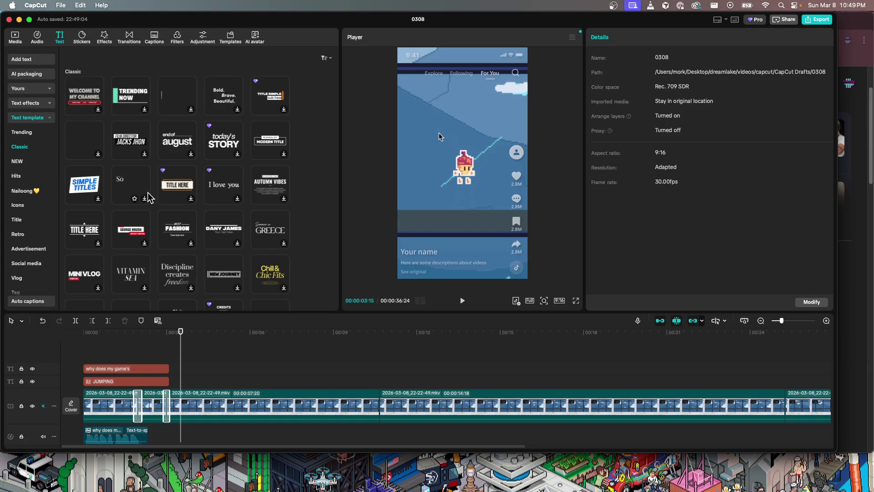
pyautogui.scroll(-3, 148, 197)
pyautogui.scroll(-3, 149, 197)
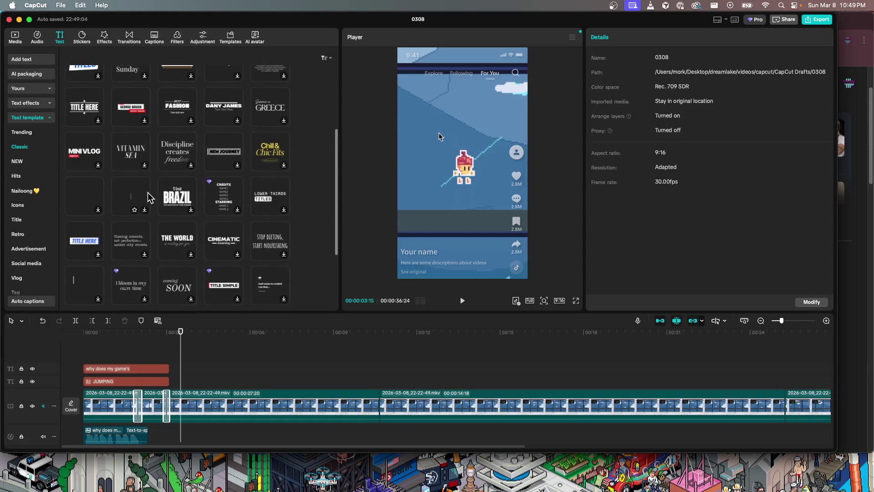
pyautogui.click(269, 194)
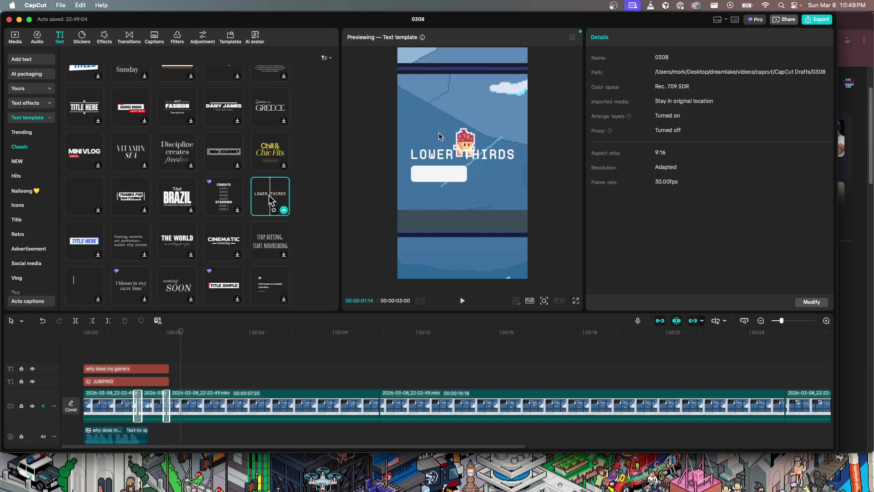
pyautogui.moveTo(269, 194); pyautogui.dragTo(185, 381)
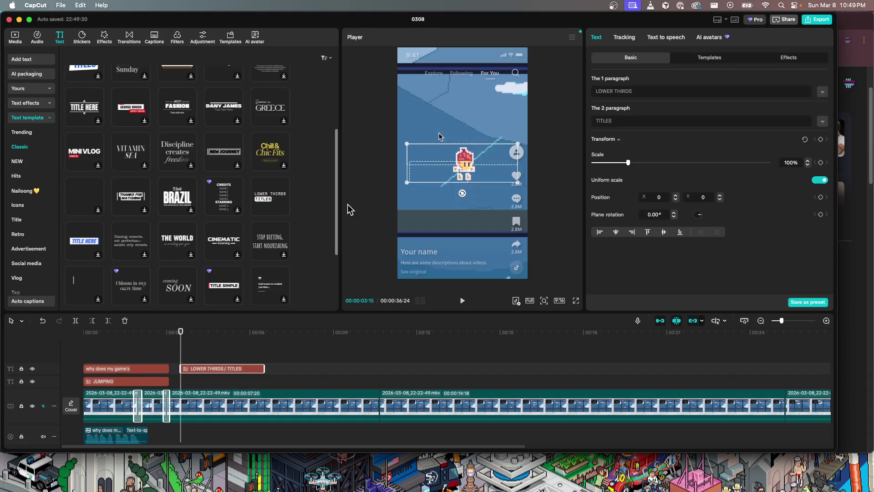
pyautogui.moveTo(211, 373); pyautogui.dragTo(210, 370)
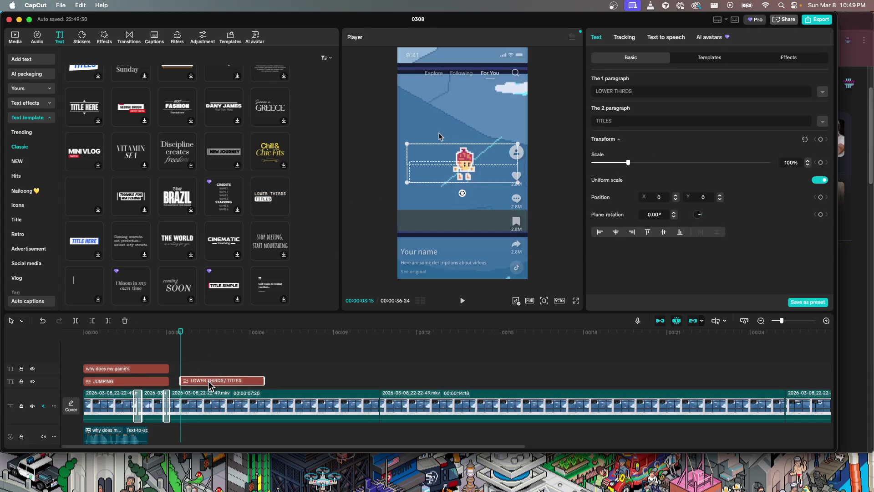
# - Change the title text to 'add realistic' / 'SQUASH' and move it near the frame's top
pyautogui.tripleClick(647, 90)
pyautogui.write('add physics')
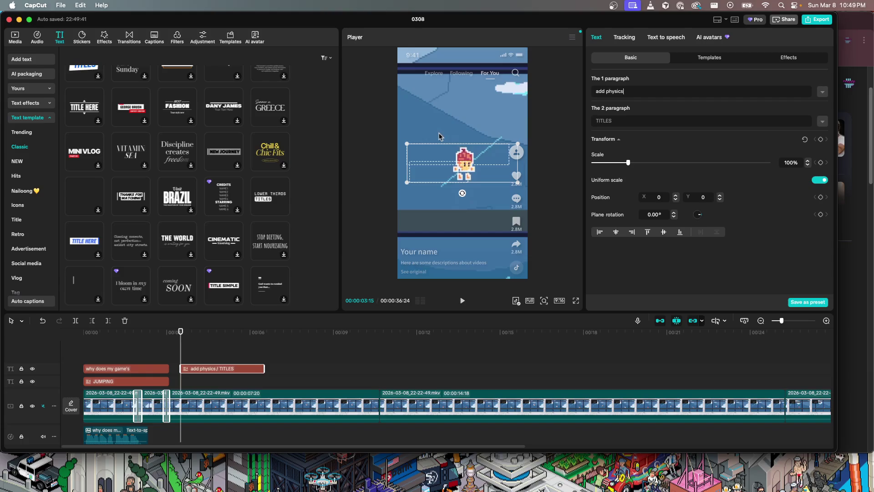
pyautogui.press('Return')
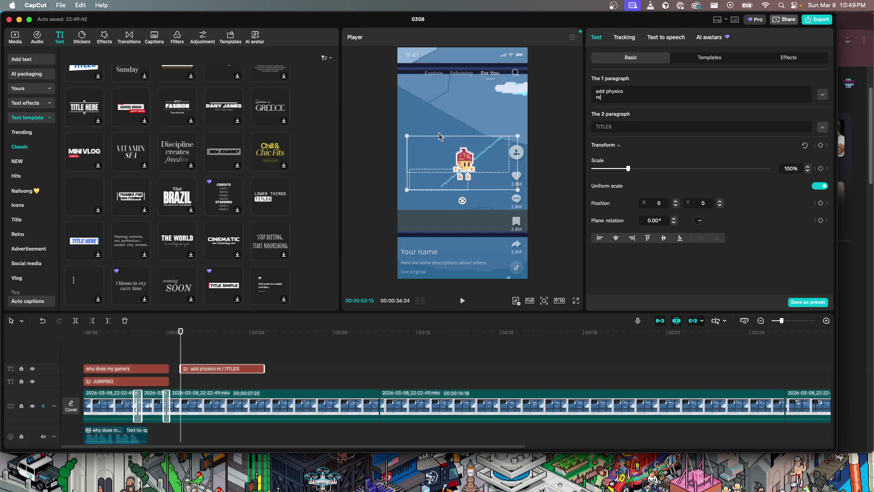
pyautogui.press('Left')
pyautogui.press('Left')
pyautogui.press('Left')
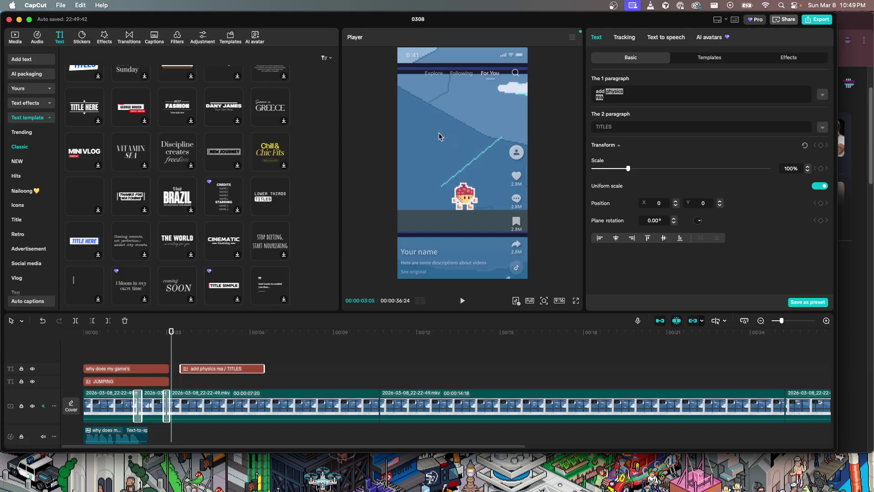
pyautogui.write('realis')
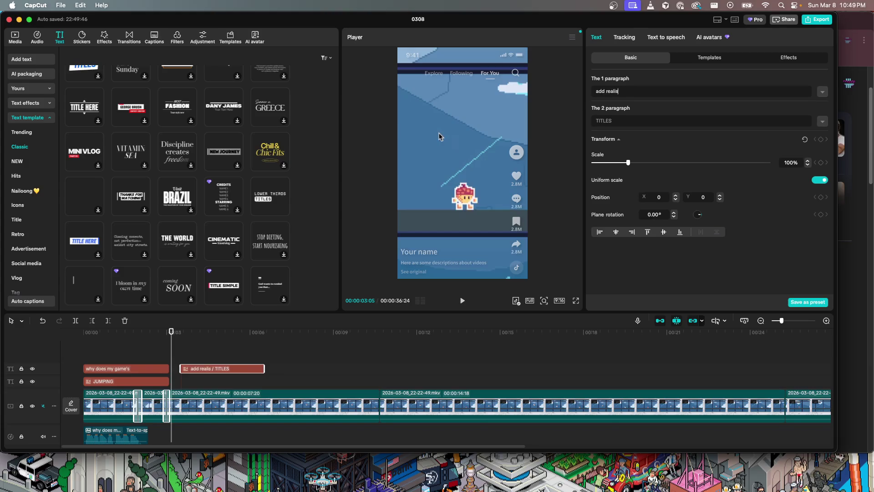
pyautogui.press('Return')
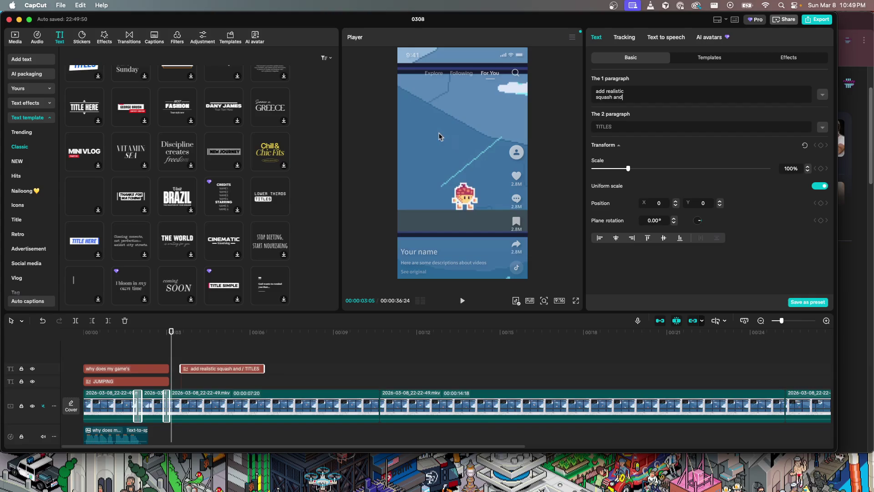
pyautogui.press('Return')
pyautogui.write('s')
pyautogui.press('Return')
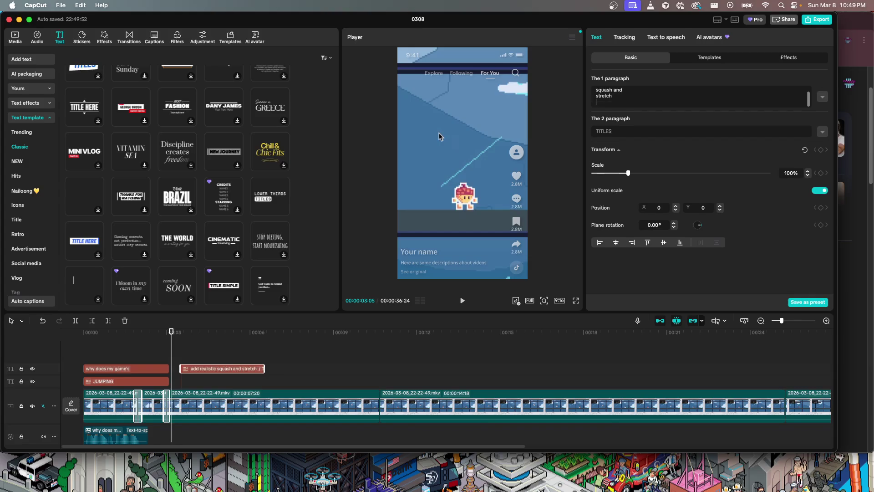
pyautogui.press('super+z')
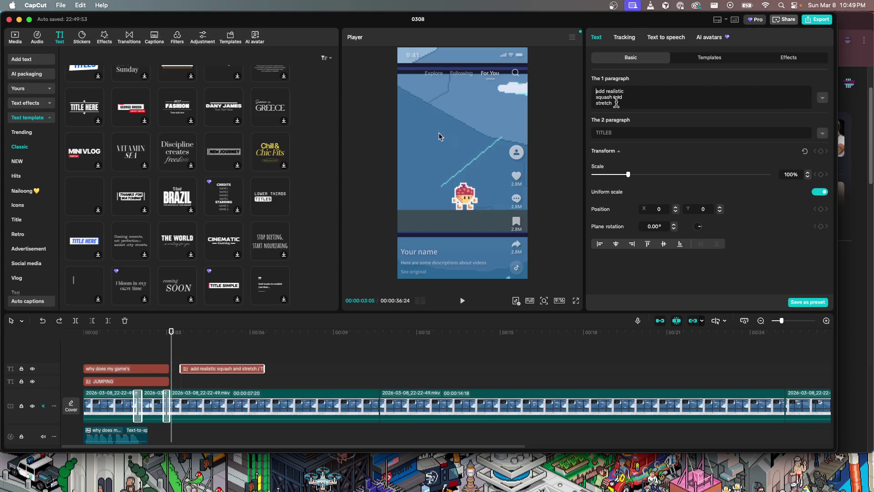
pyautogui.press('BackSpace')
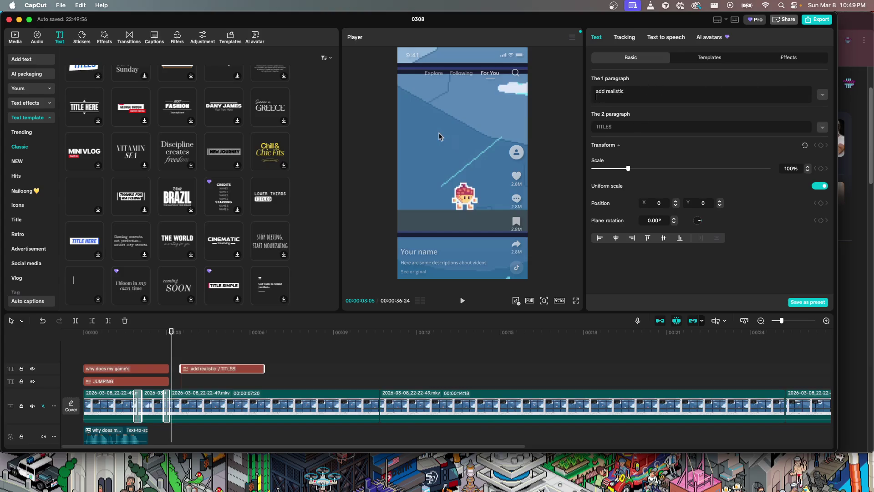
pyautogui.press('BackSpace')
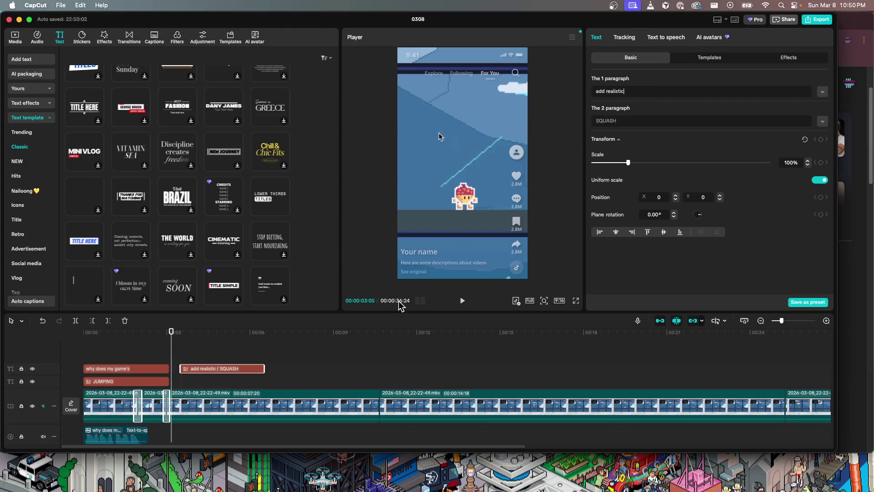
pyautogui.moveTo(172, 350); pyautogui.dragTo(249, 344)
pyautogui.moveTo(431, 174); pyautogui.dragTo(434, 117)
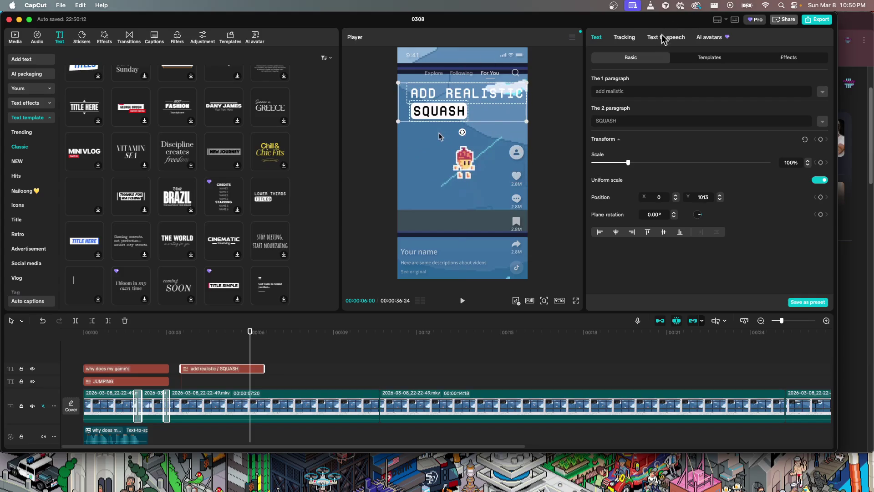
# - Pick the Adam TikTok voice for the SQUASH title and preview from the start
pyautogui.click(663, 41)
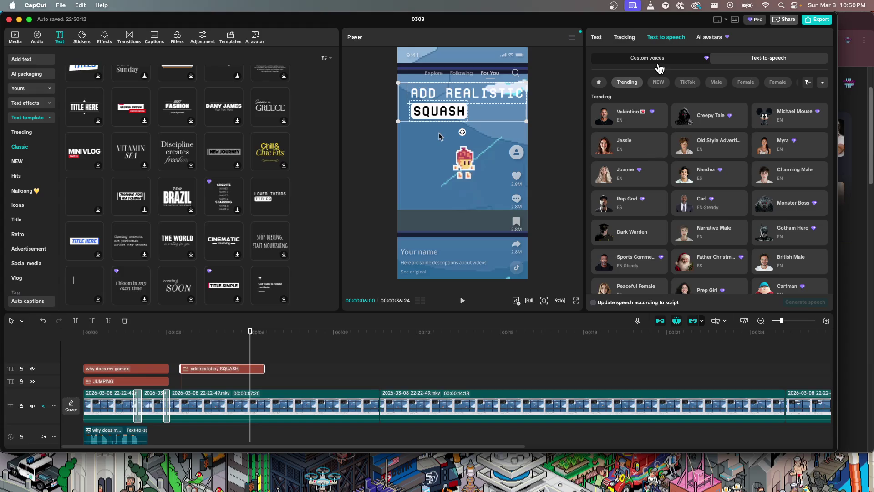
pyautogui.click(687, 82)
pyautogui.click(607, 121)
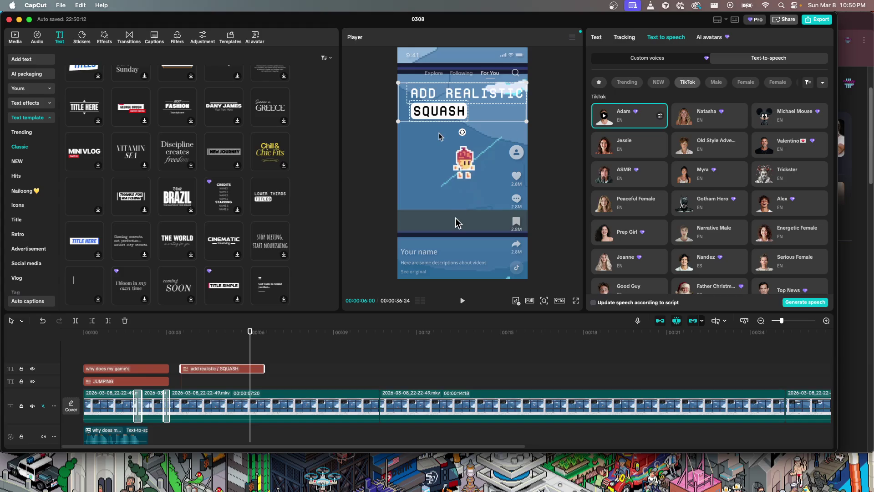
pyautogui.click(290, 368)
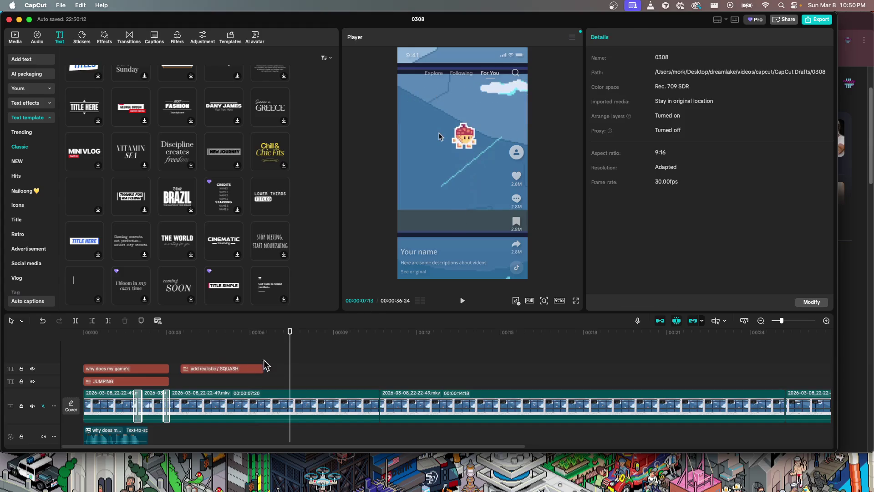
pyautogui.moveTo(289, 355); pyautogui.dragTo(85, 354)
pyautogui.press('space')
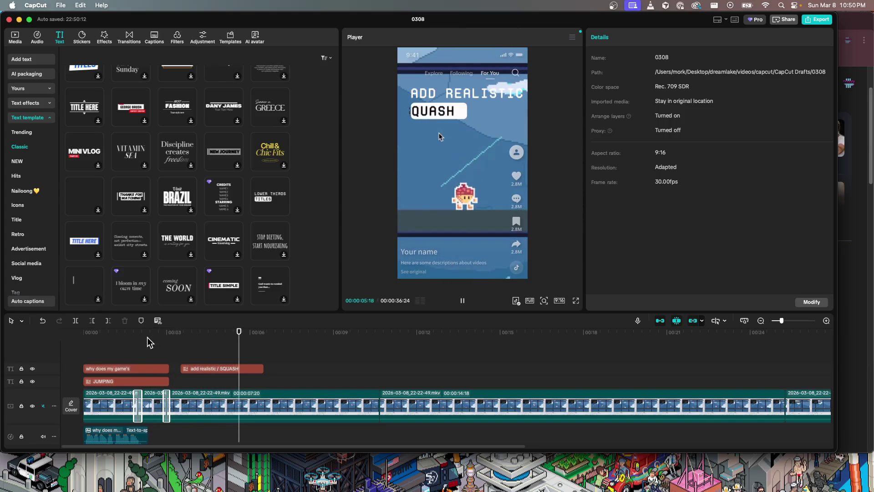
pyautogui.press('space')
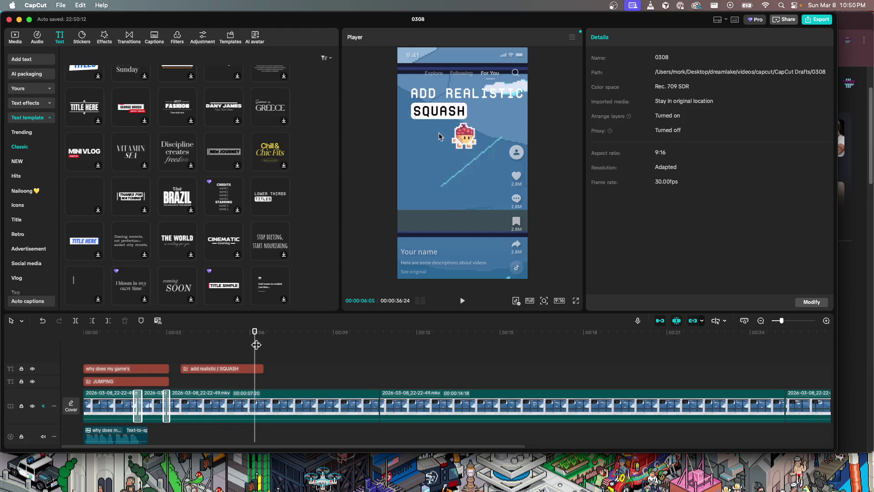
# - Nudge the SQUASH title slightly earlier, generate its Adam voiceover, and preview it
pyautogui.click(143, 438)
pyautogui.moveTo(252, 345); pyautogui.dragTo(247, 345)
pyautogui.moveTo(214, 368); pyautogui.dragTo(143, 364)
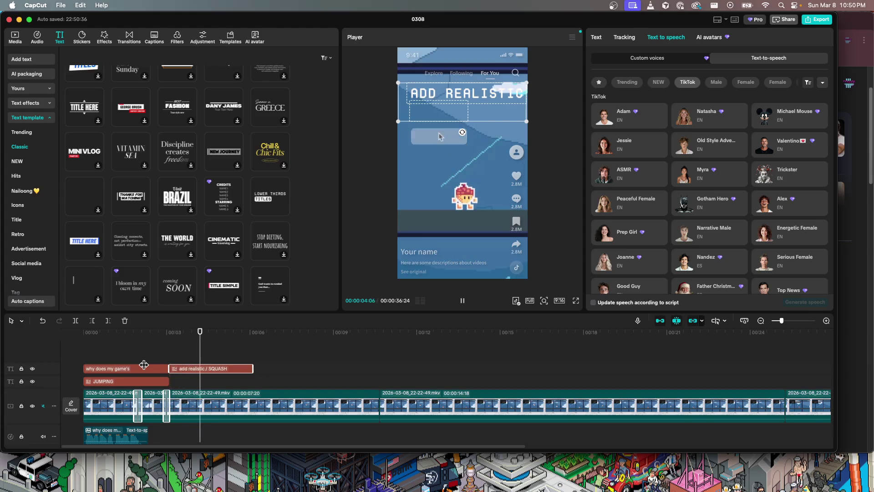
pyautogui.press('space')
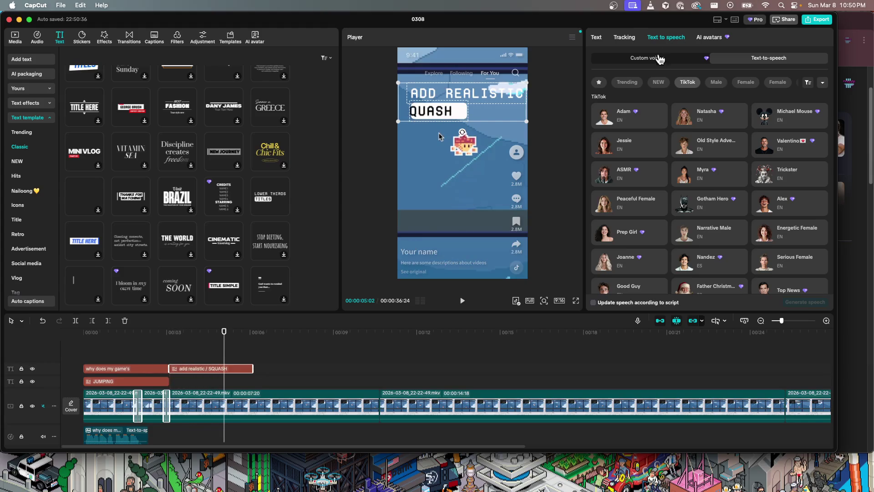
pyautogui.click(618, 126)
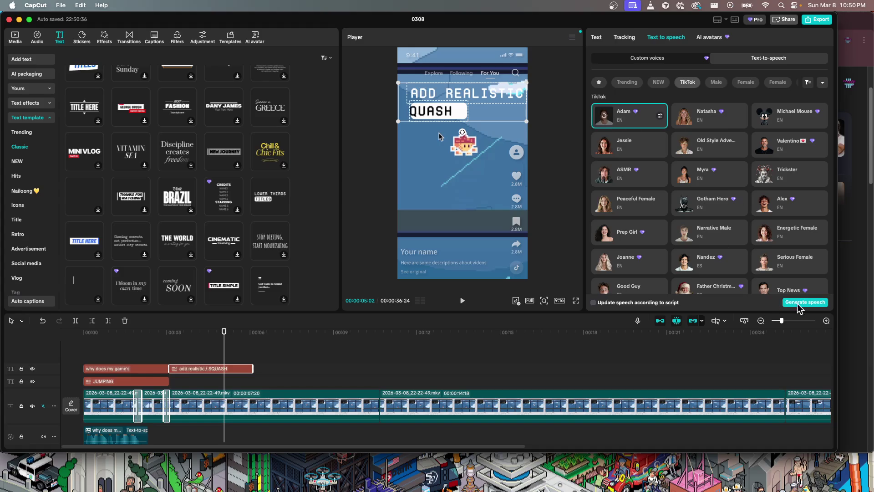
pyautogui.click(805, 302)
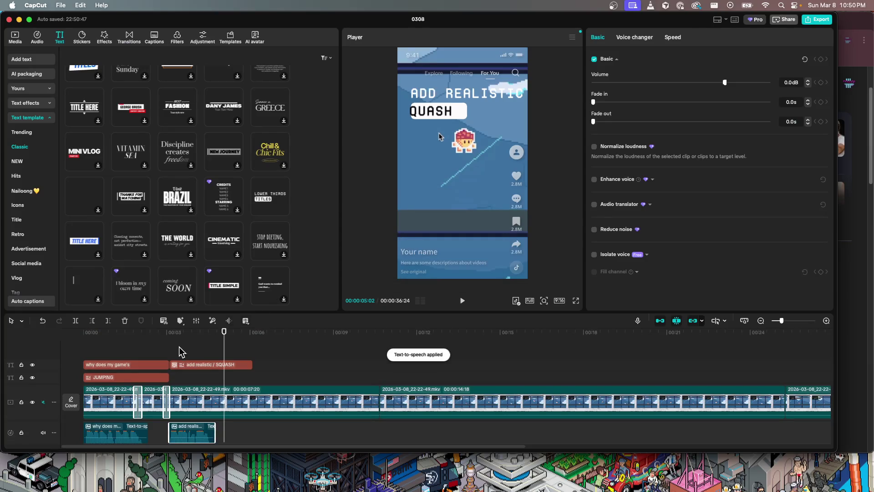
pyautogui.moveTo(223, 354); pyautogui.dragTo(117, 355)
pyautogui.press('space')
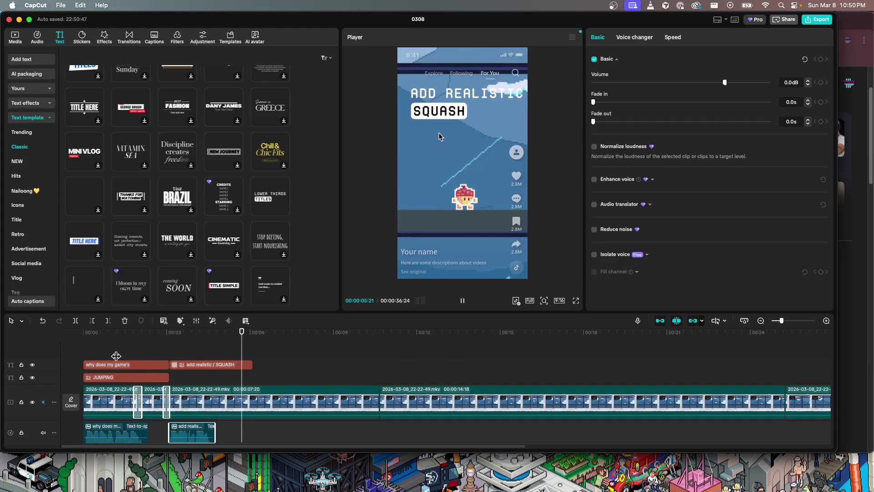
pyautogui.press('space')
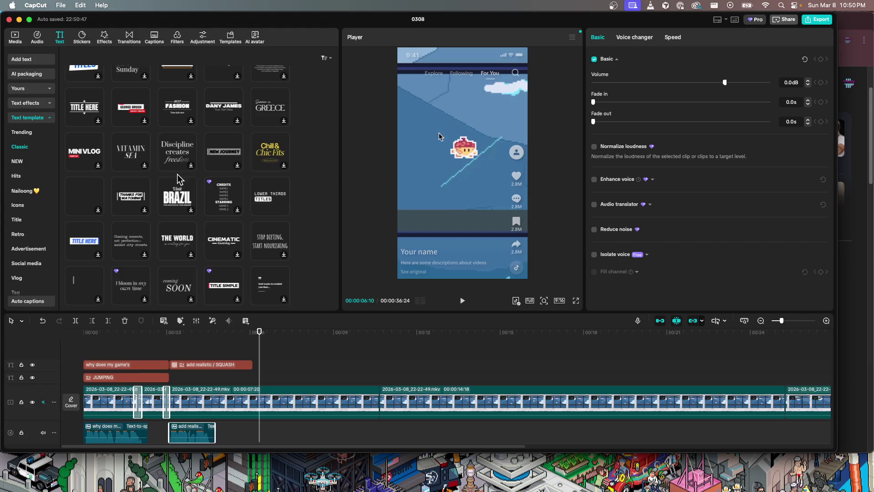
# - Copy the JUMPING title and place the pasted copy after the SQUASH title
pyautogui.click(135, 380)
pyautogui.press('super+c')
pyautogui.press('super+v')
pyautogui.moveTo(325, 383); pyautogui.dragTo(229, 379)
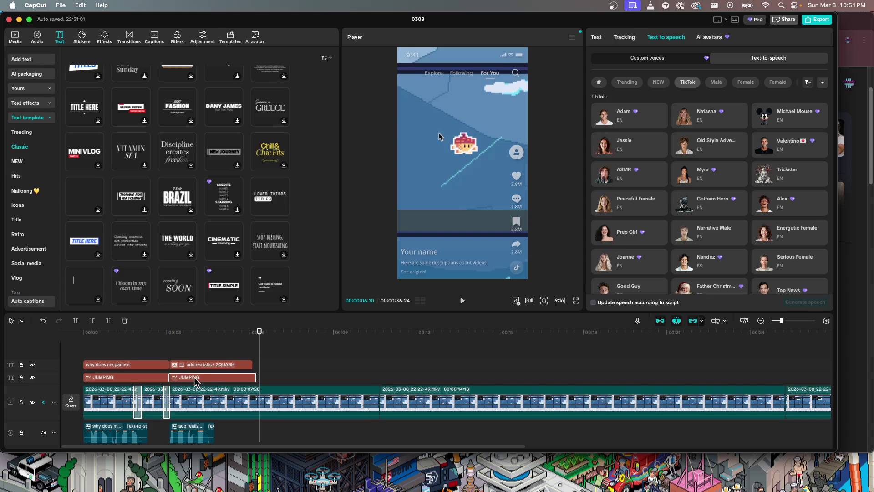
# - Scale the 'a little better' title down to 64% in its text settings
pyautogui.click(598, 37)
pyautogui.write('a little better')
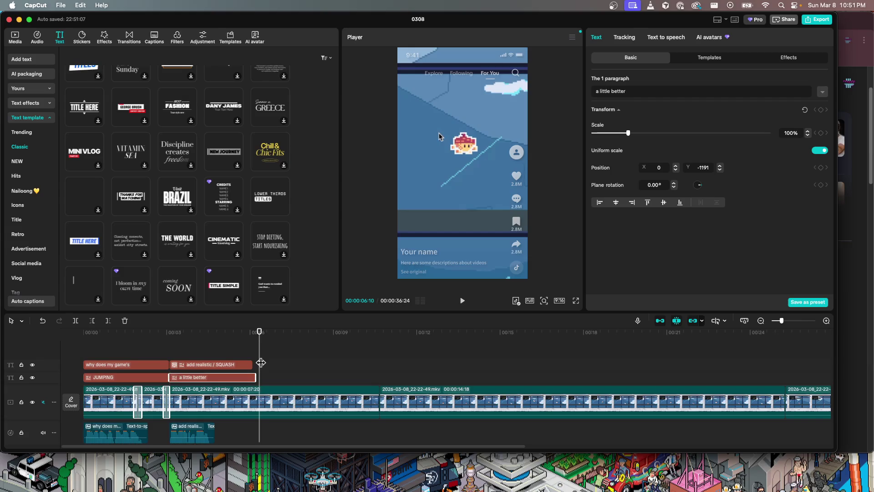
pyautogui.click(146, 361)
pyautogui.press('space')
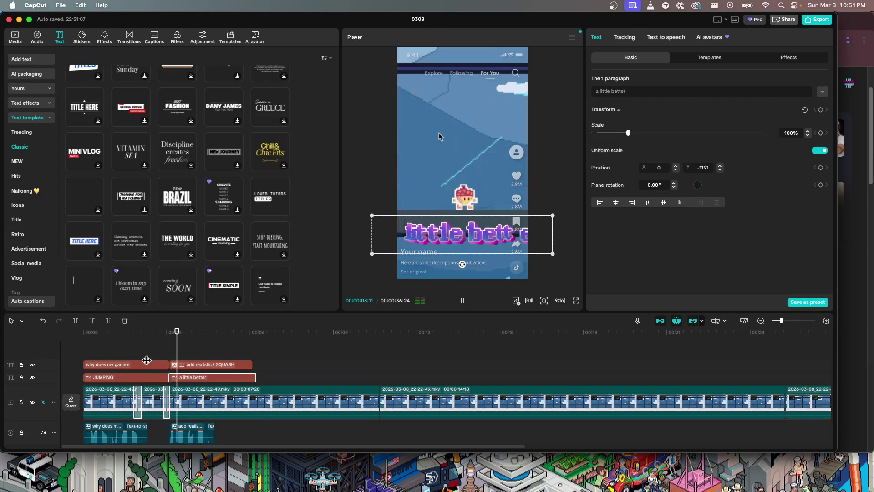
pyautogui.press('space')
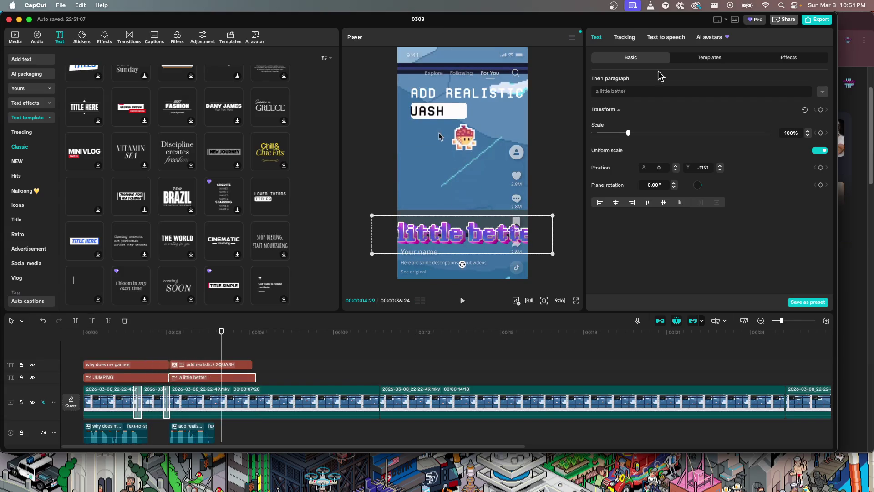
pyautogui.moveTo(627, 132); pyautogui.dragTo(615, 133)
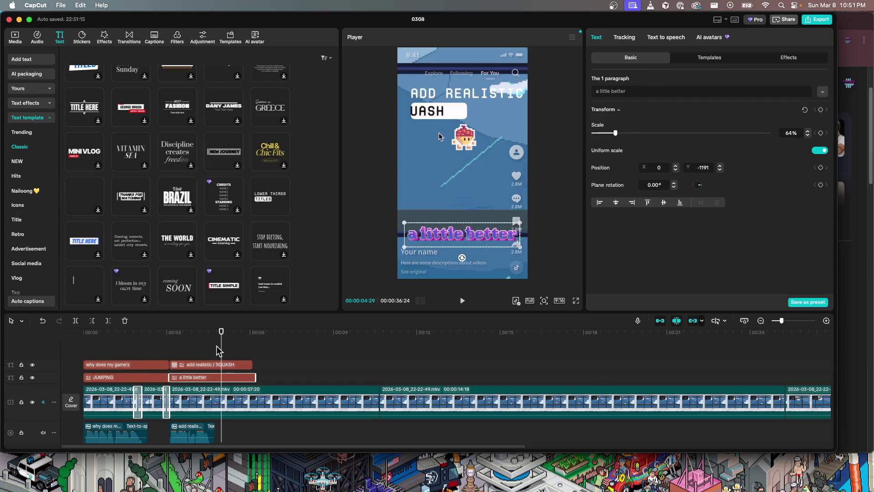
# - Preview from the start and shift the 'a little better' title slightly later
pyautogui.click(76, 360)
pyautogui.press('space')
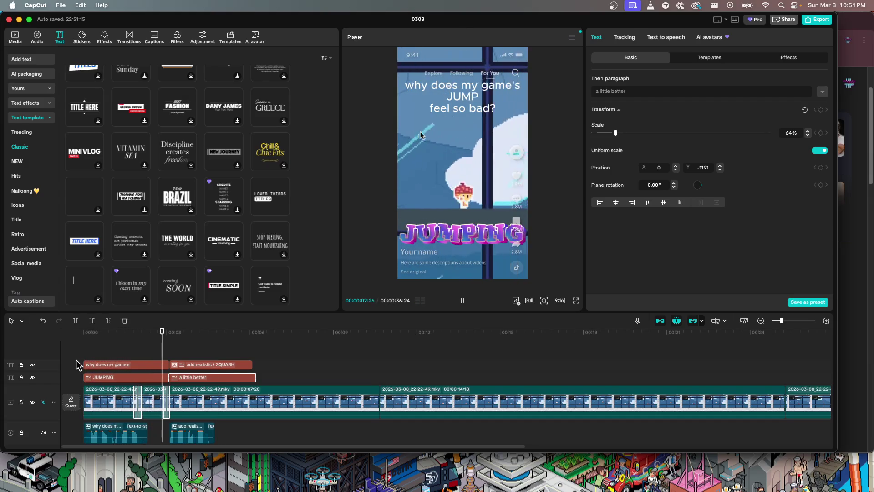
pyautogui.press('space')
pyautogui.moveTo(194, 377); pyautogui.dragTo(231, 386)
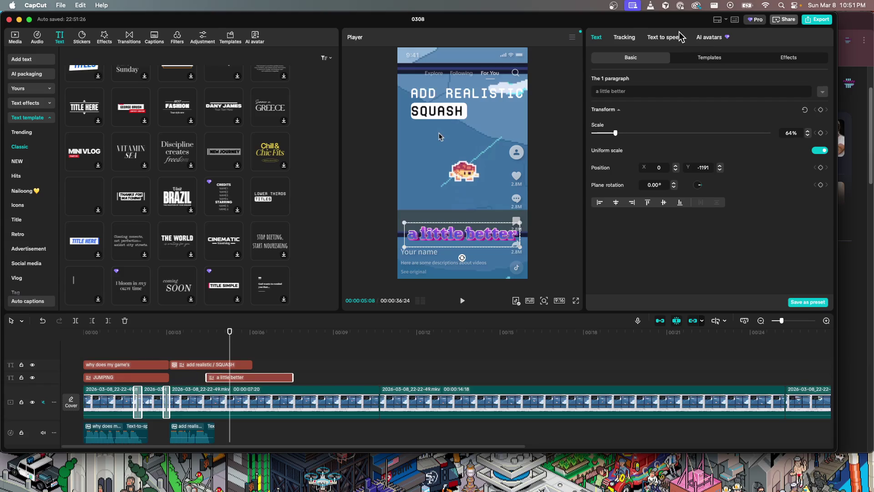
# - Generate an Adam voiceover of 'a little better', line it up under its title, and preview it
pyautogui.click(680, 37)
pyautogui.click(605, 120)
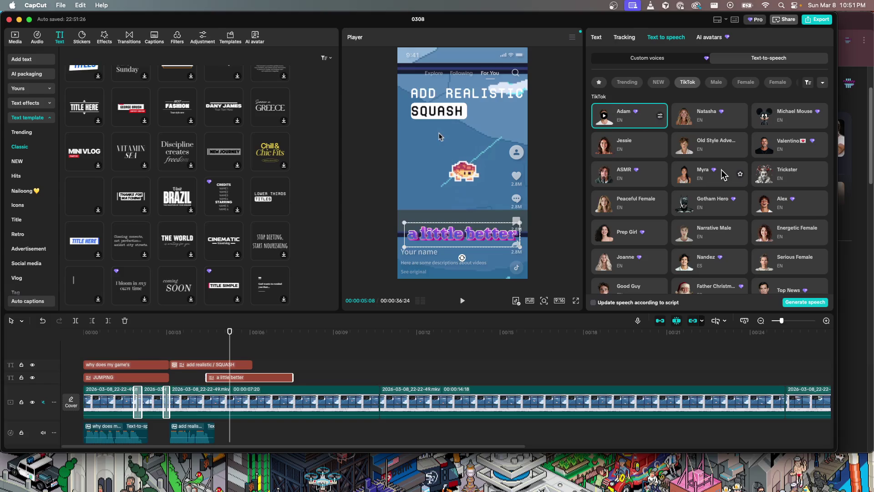
pyautogui.click(794, 302)
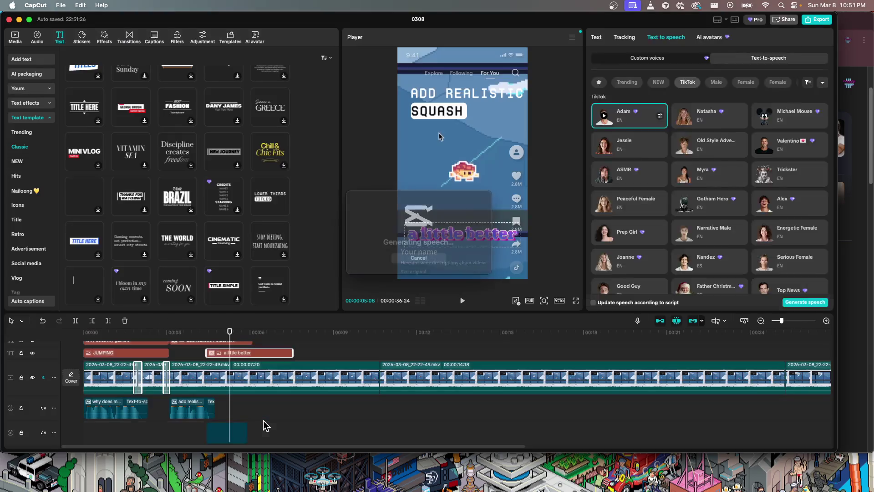
pyautogui.moveTo(228, 430); pyautogui.dragTo(229, 432)
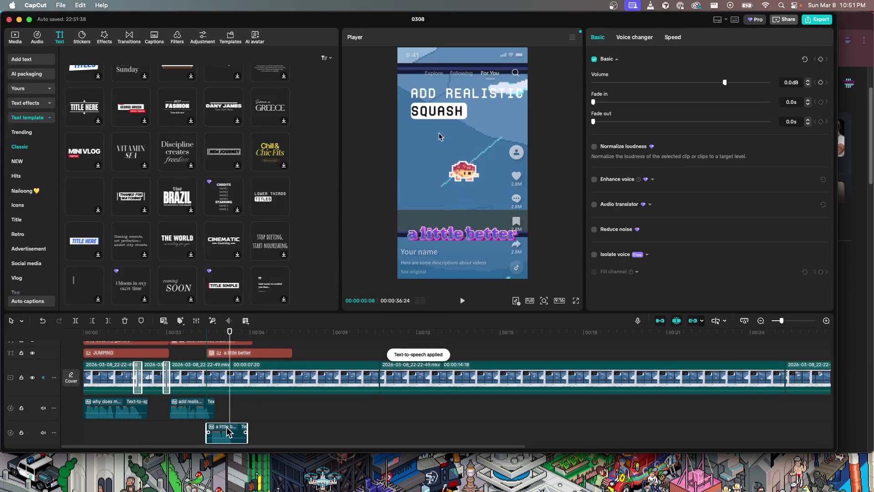
pyautogui.click(151, 336)
pyautogui.press('space')
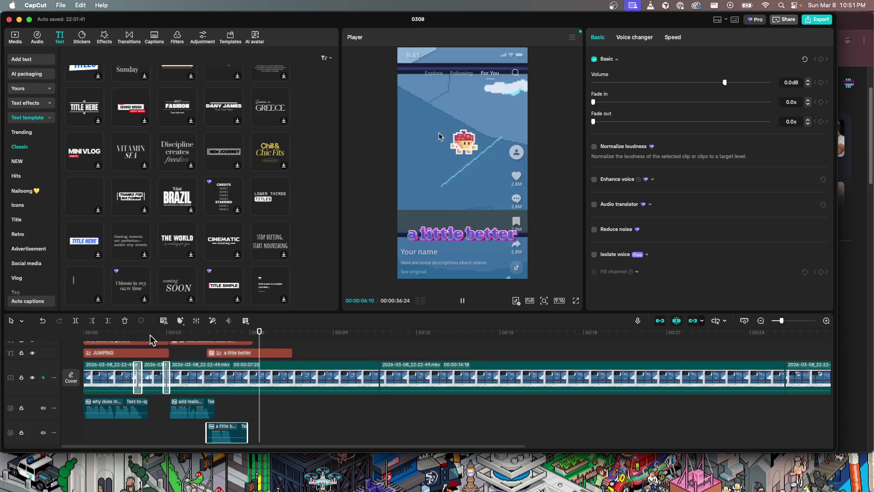
# - Move the 'a little better' title and its voiceover later, then preview from about 4 seconds
pyautogui.press('space')
pyautogui.moveTo(233, 360); pyautogui.dragTo(252, 359)
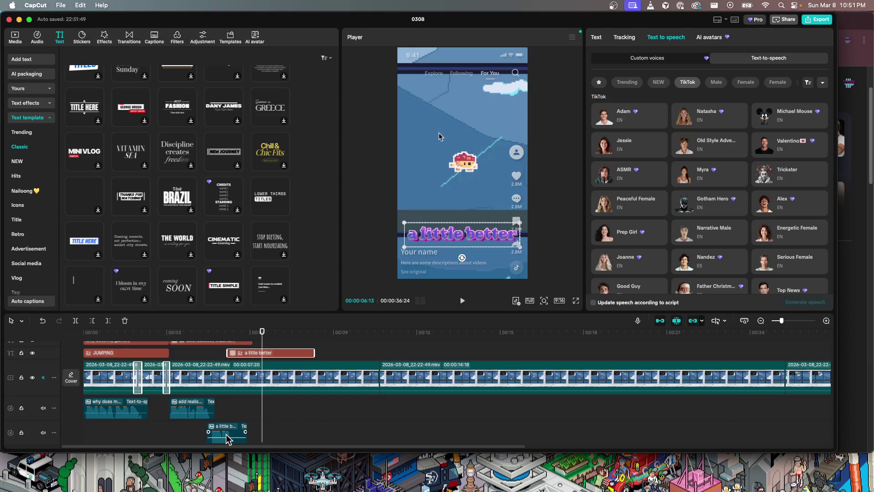
pyautogui.moveTo(226, 433); pyautogui.dragTo(244, 430)
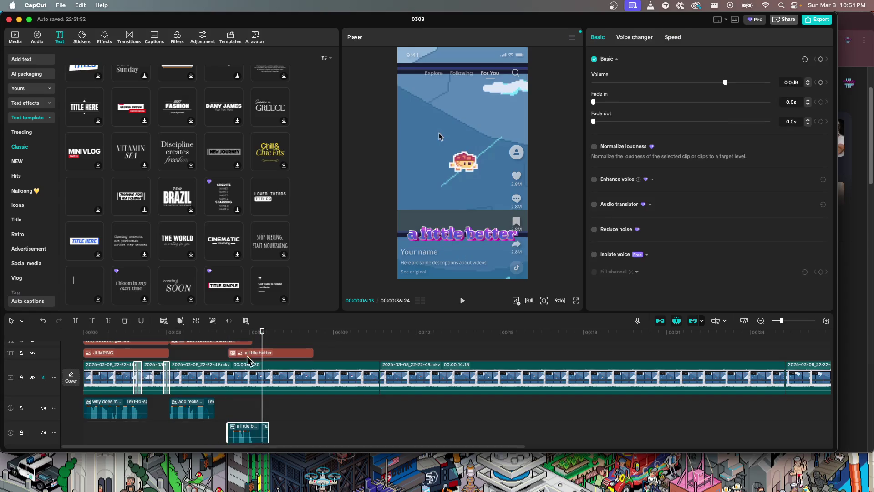
pyautogui.moveTo(261, 351); pyautogui.dragTo(181, 363)
pyautogui.press('space')
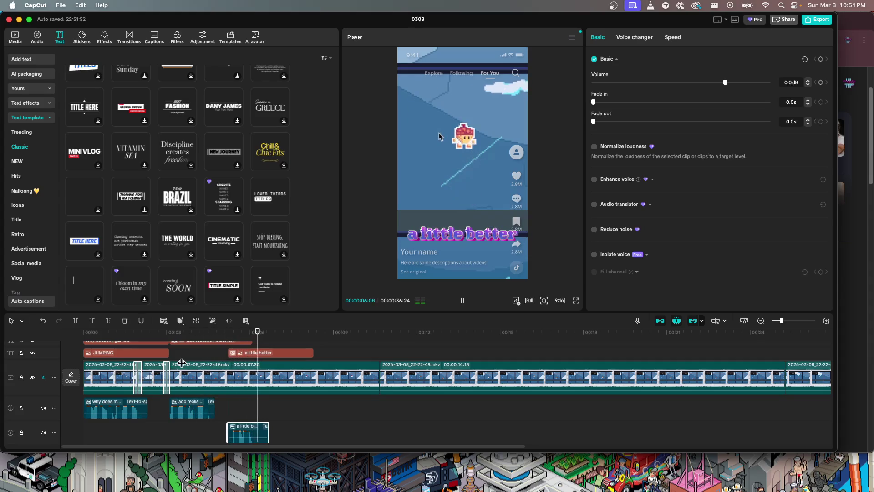
pyautogui.press('space')
# - Nudge both clips slightly earlier so their starts align, then recheck the timing
pyautogui.moveTo(242, 357); pyautogui.dragTo(242, 404)
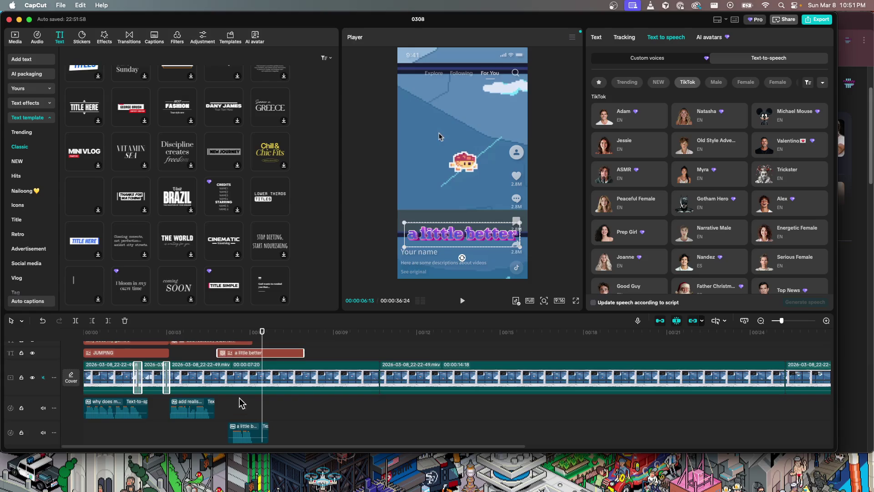
pyautogui.moveTo(246, 433); pyautogui.dragTo(236, 414)
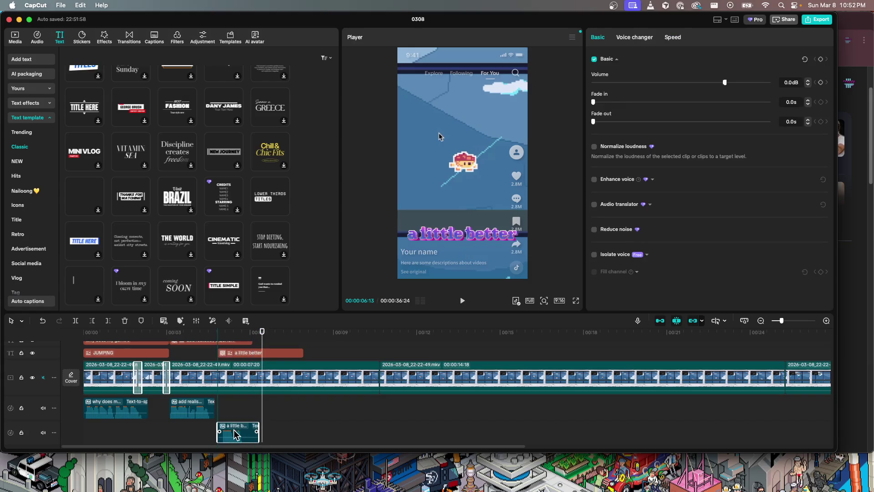
pyautogui.moveTo(262, 342); pyautogui.dragTo(185, 342)
pyautogui.press('space')
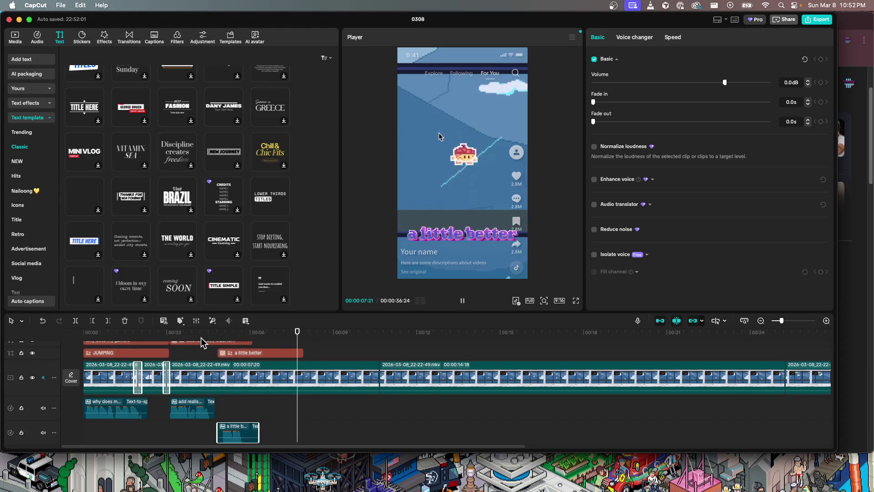
pyautogui.press('space')
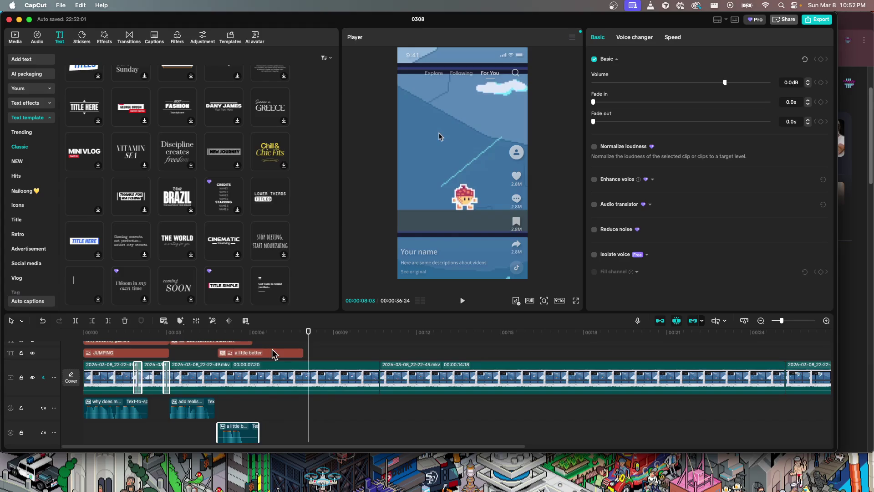
pyautogui.moveTo(308, 344); pyautogui.dragTo(304, 344)
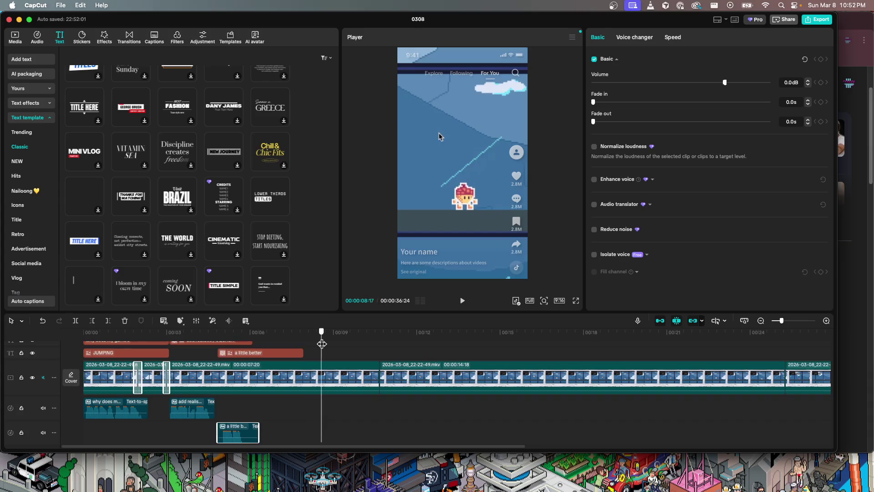
pyautogui.click(311, 366)
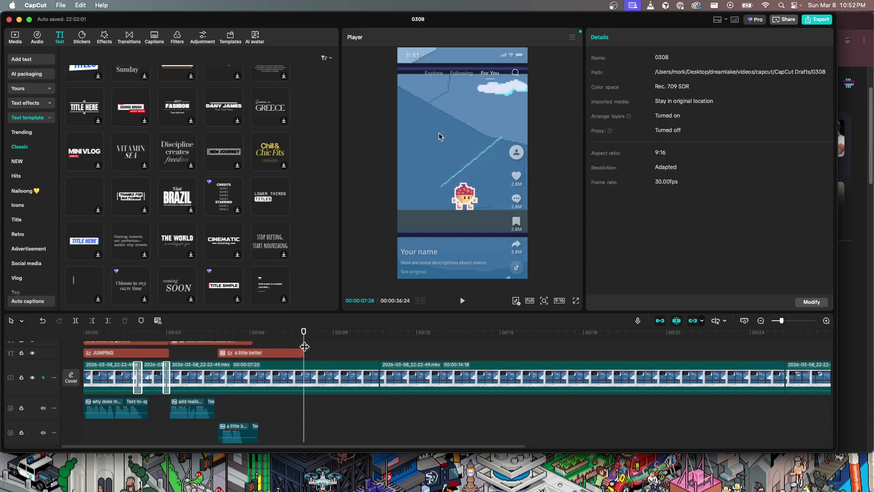
# - Split and delete two unwanted gameplay pieces near five seconds, then review from about 21 seconds
pyautogui.click(304, 384)
pyautogui.press('super+b')
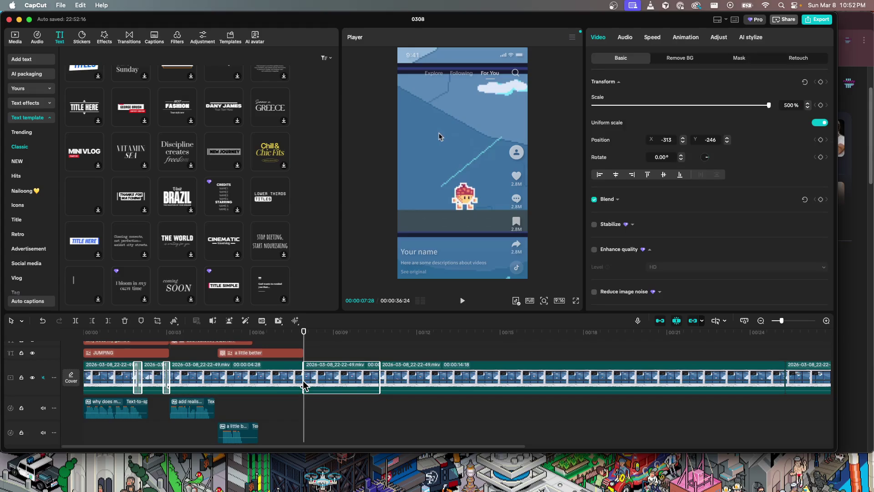
pyautogui.press('Delete')
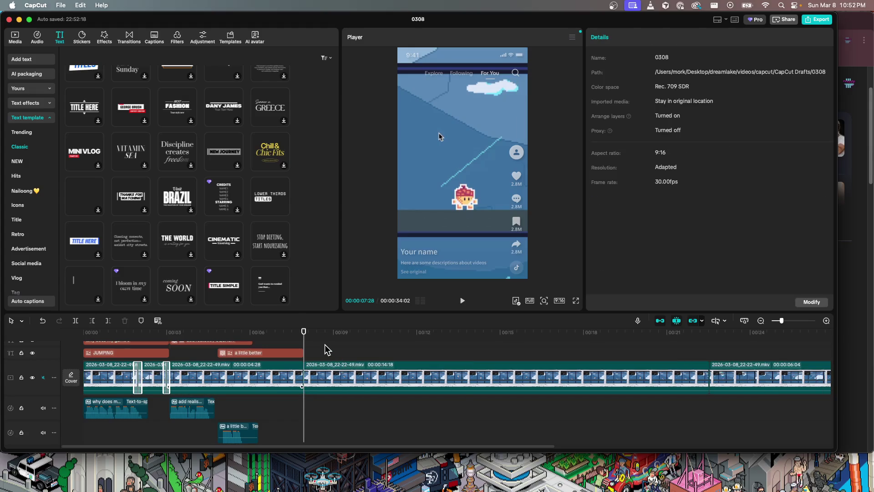
pyautogui.moveTo(291, 340)
pyautogui.mouseDown()
pyautogui.moveTo(175, 362)
pyautogui.moveTo(245, 354)
pyautogui.mouseUp()
pyautogui.click(250, 369)
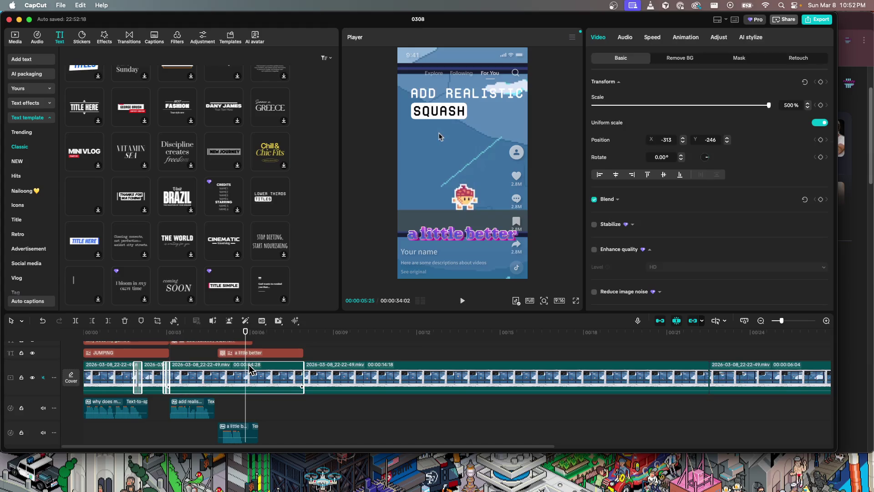
pyautogui.press('super+b')
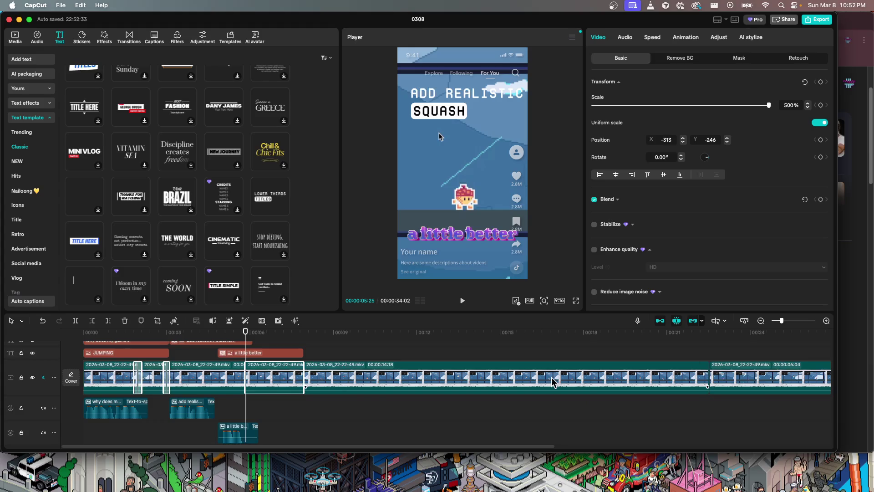
pyautogui.press('Delete')
pyautogui.click(695, 371)
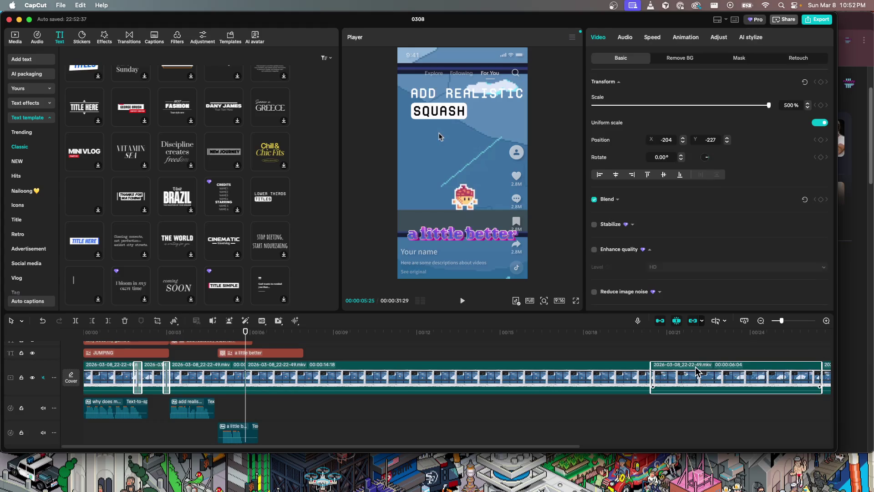
pyautogui.click(670, 355)
pyautogui.press('space')
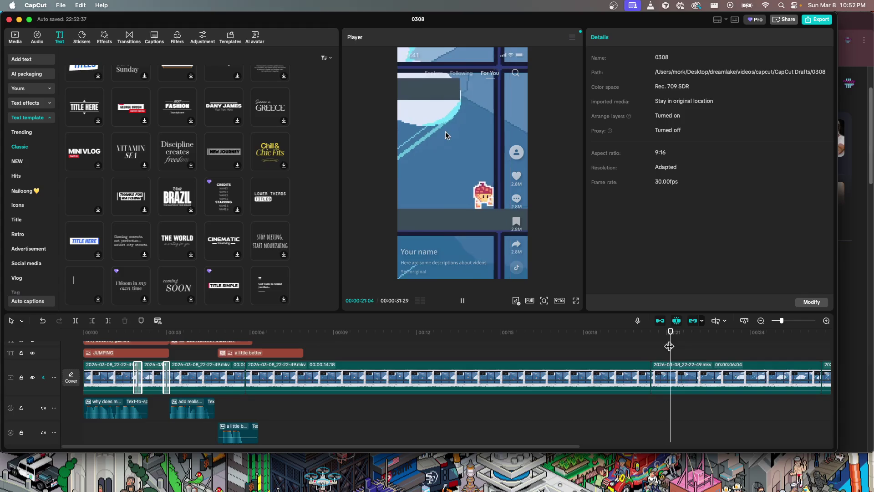
# - Split the gameplay at 00:22:17, delete the rest, and move the short clip to near 00:06
pyautogui.press('space')
pyautogui.moveTo(728, 342); pyautogui.dragTo(680, 346)
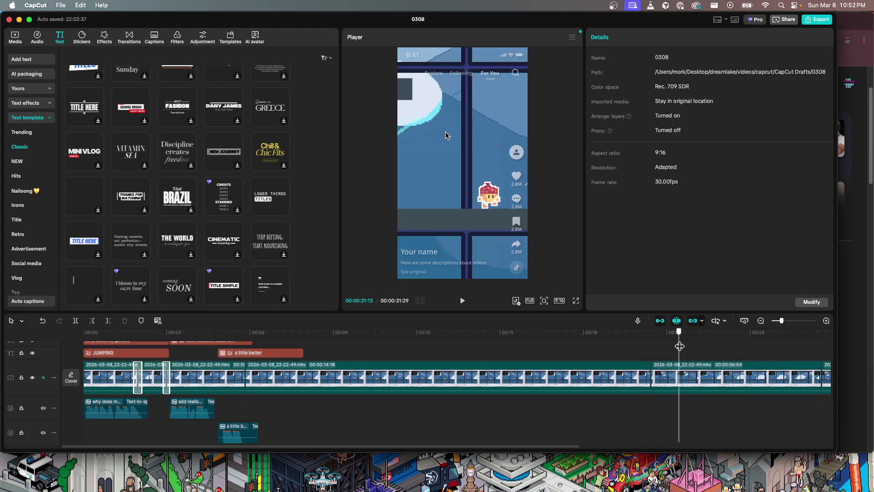
pyautogui.moveTo(679, 342); pyautogui.dragTo(704, 343)
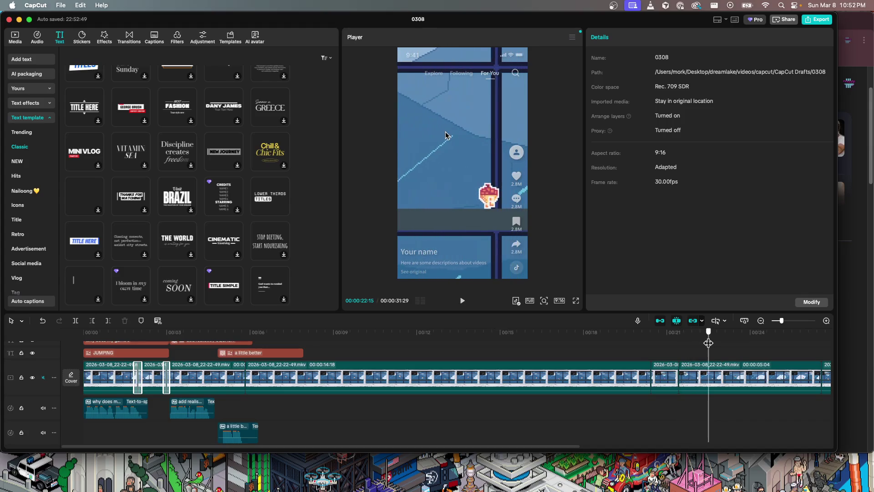
pyautogui.moveTo(705, 343); pyautogui.dragTo(710, 342)
pyautogui.press('super+b')
pyautogui.click(732, 372)
pyautogui.press('BackSpace')
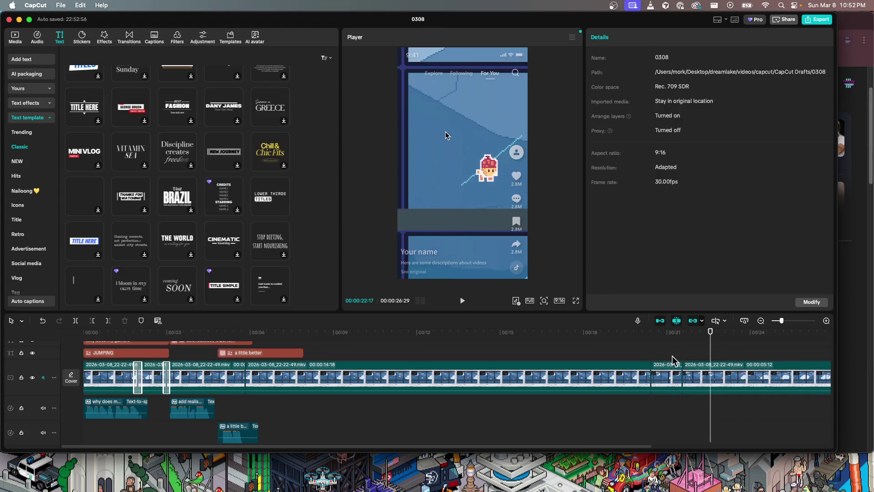
pyautogui.moveTo(666, 379)
pyautogui.mouseDown()
pyautogui.moveTo(278, 351)
pyautogui.moveTo(260, 376)
pyautogui.mouseUp()
pyautogui.click(209, 332)
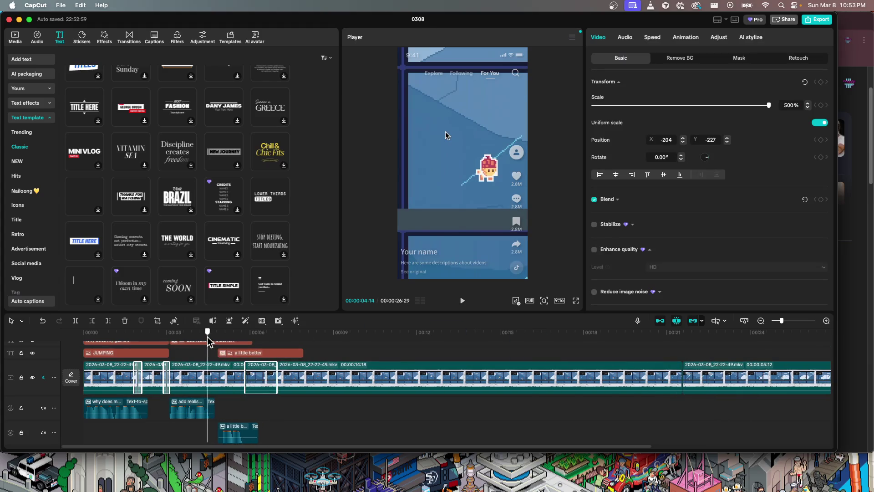
# - Trim the 'a little better' title to end at about 00:06:09
pyautogui.click(170, 332)
pyautogui.press('space')
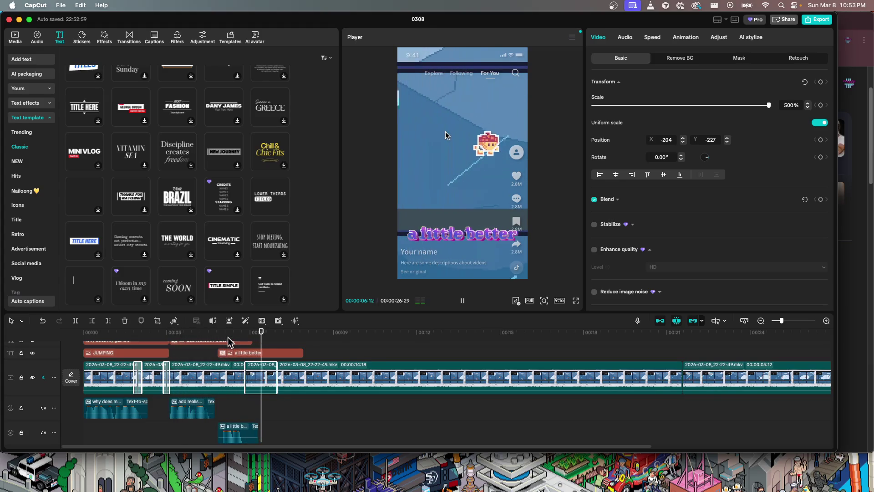
pyautogui.press('space')
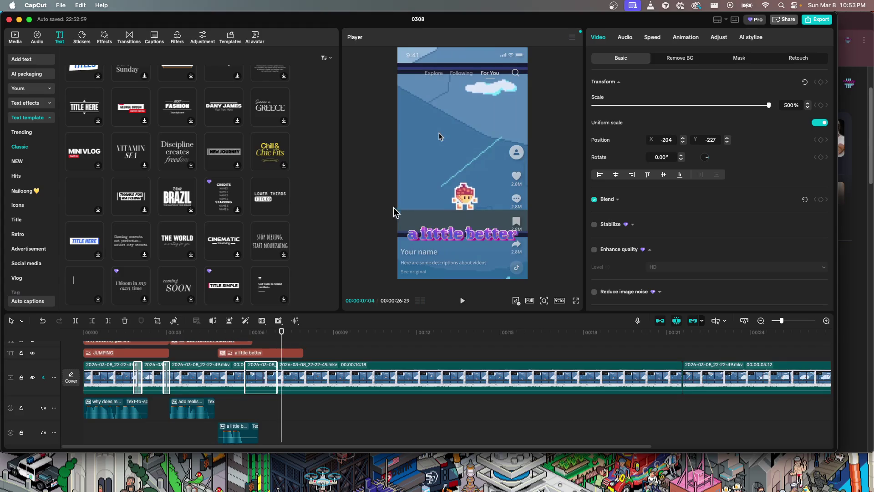
pyautogui.click(260, 339)
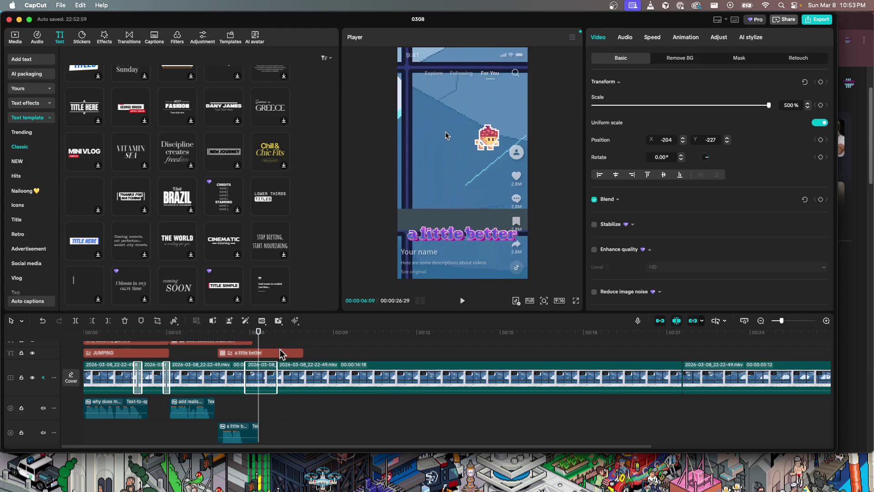
pyautogui.click(282, 353)
pyautogui.moveTo(305, 350); pyautogui.dragTo(258, 353)
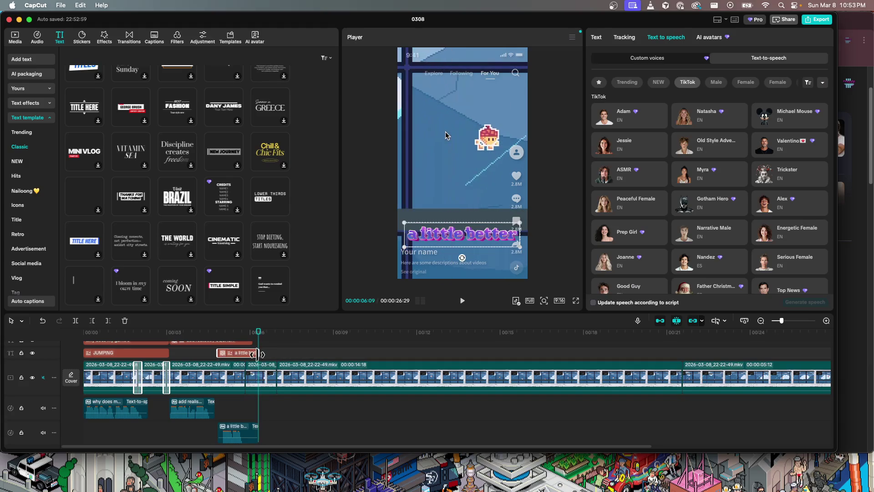
# - Review the trimmed section, readjust the title's end, and replay from the start
pyautogui.click(263, 378)
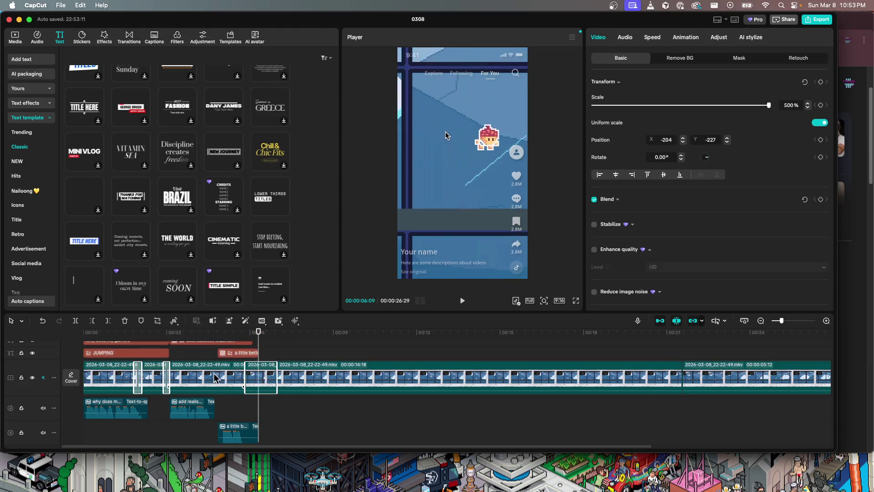
pyautogui.click(191, 346)
pyautogui.press('space')
pyautogui.moveTo(292, 319)
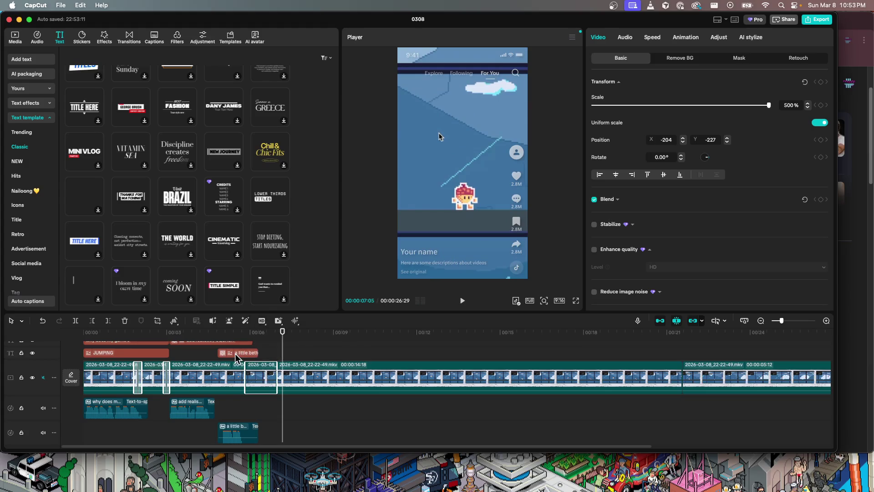
pyautogui.click(254, 354)
pyautogui.moveTo(258, 352)
pyautogui.mouseDown()
pyautogui.moveTo(277, 353)
pyautogui.moveTo(75, 326)
pyautogui.mouseUp()
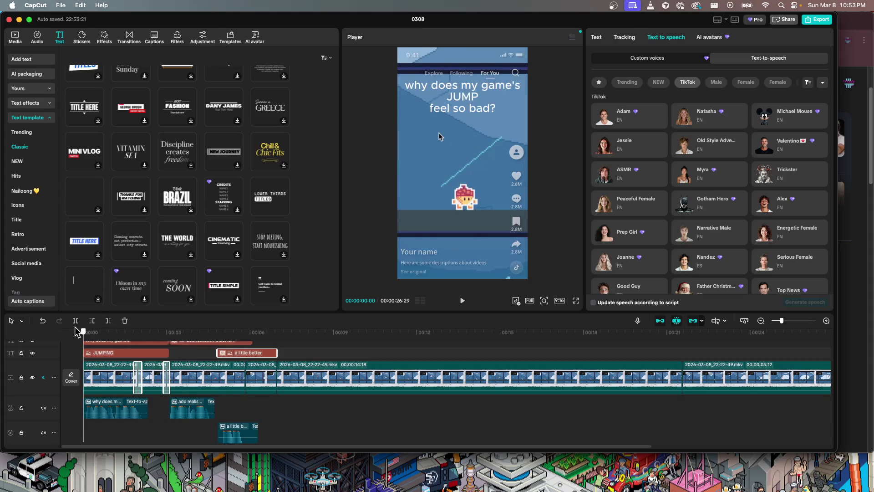
pyautogui.press('space')
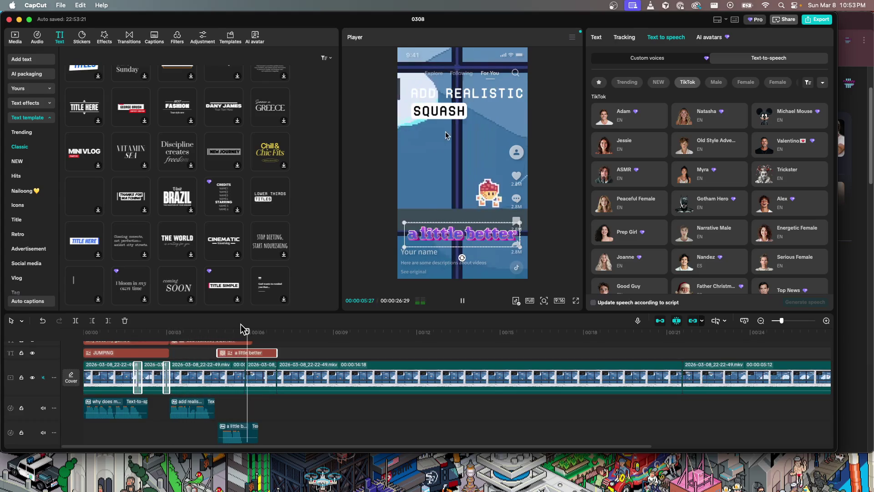
# - Inspect the short gameplay clip near 00:06:12, then deselect it
pyautogui.click(260, 370)
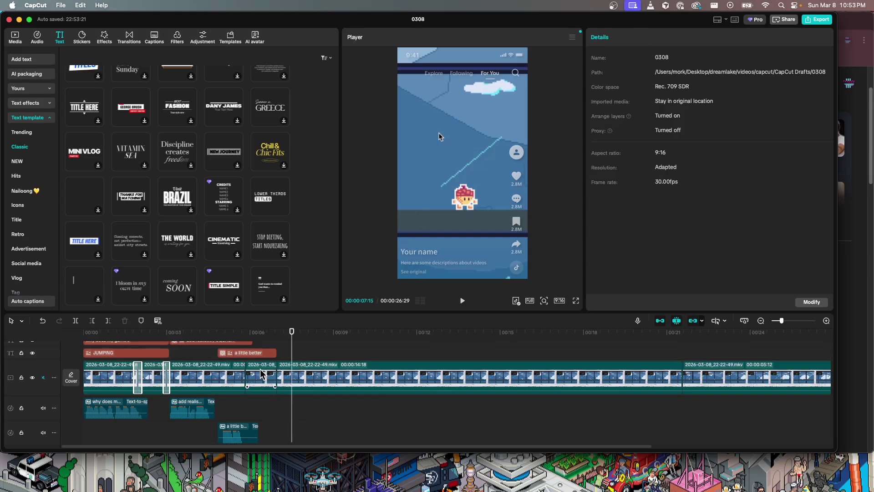
pyautogui.click(261, 373)
pyautogui.click(262, 331)
pyautogui.click(444, 180)
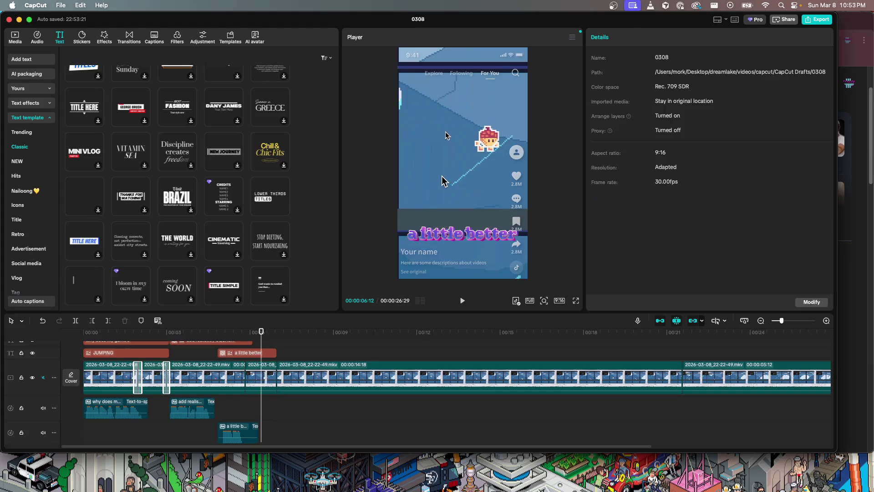
pyautogui.click(262, 375)
pyautogui.click(273, 360)
pyautogui.click(263, 374)
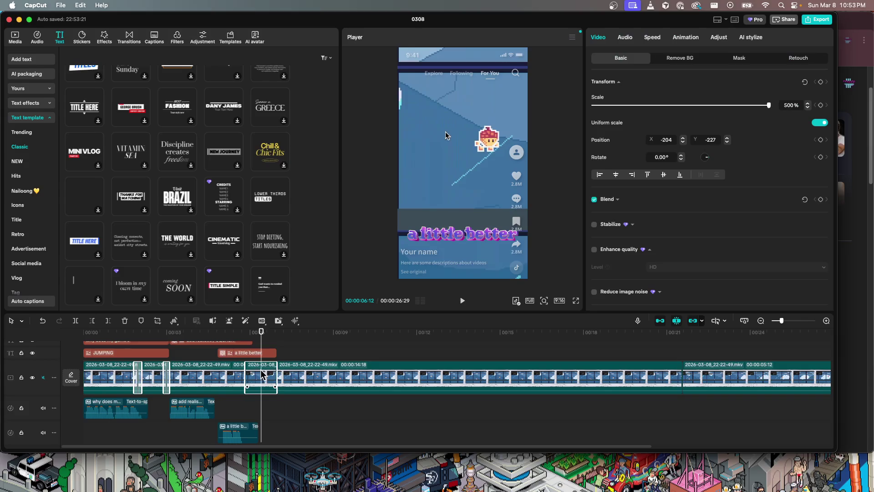
pyautogui.click(473, 145)
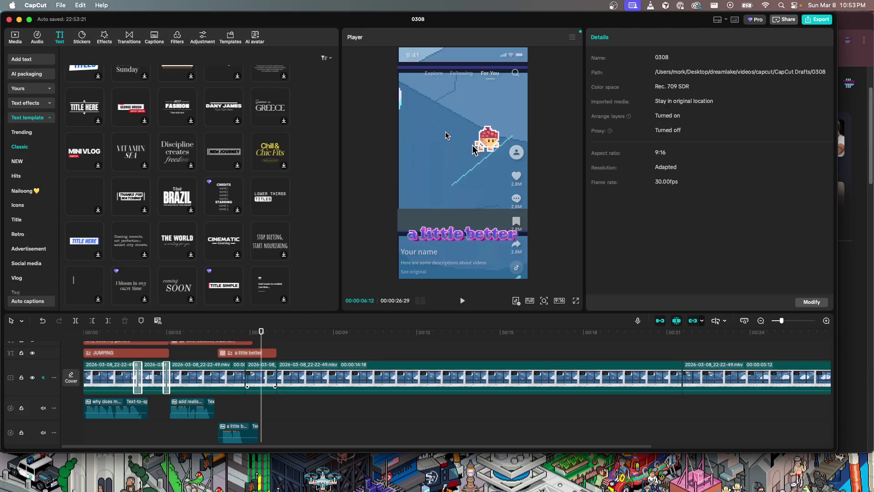
# - Set the short gameplay clip's Position X to 0 in Basic Transform and preview it
pyautogui.click(260, 374)
pyautogui.click(666, 140)
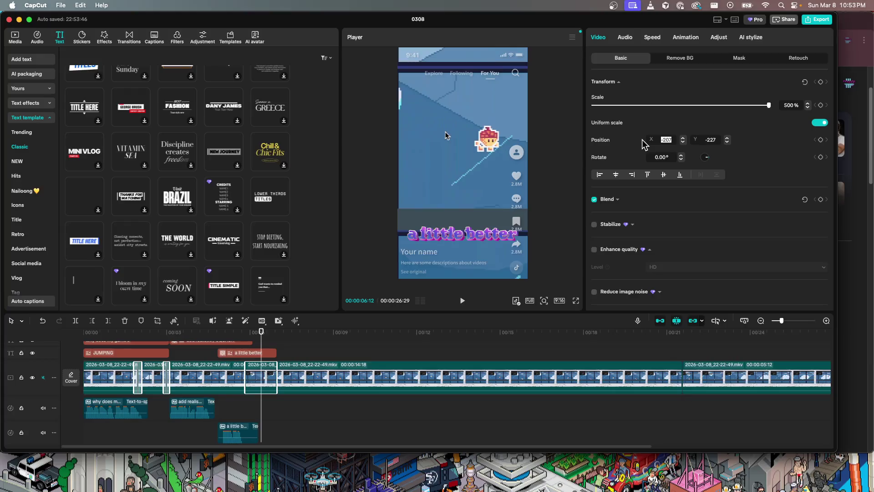
pyautogui.write('0')
pyautogui.press('Return')
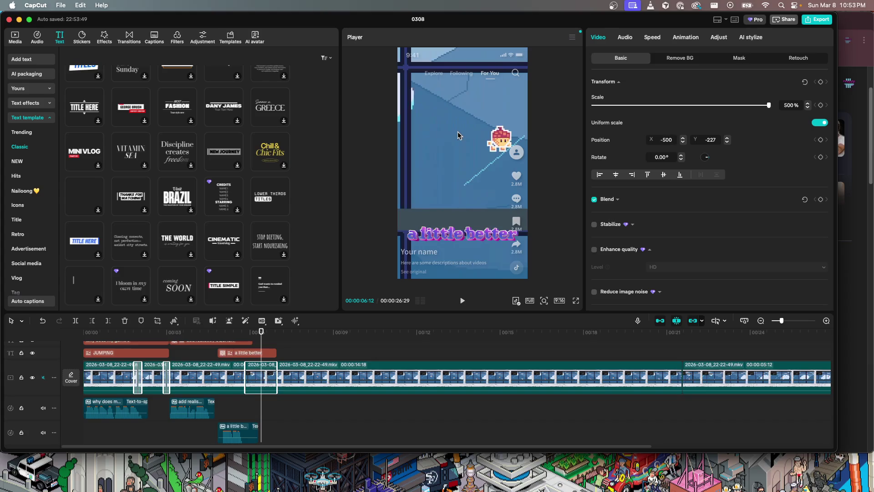
pyautogui.click(466, 158)
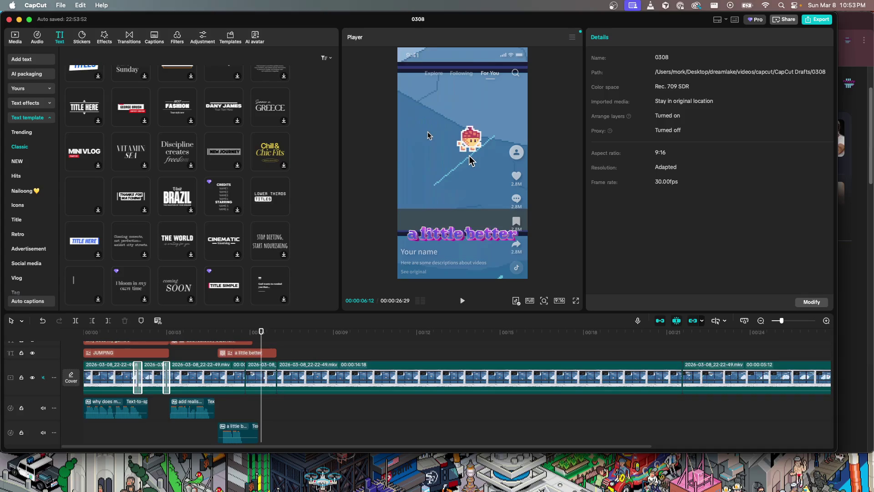
# - Nudge the clip left in the player to Position X -550, then return the playhead to 00:05:00
pyautogui.click(270, 365)
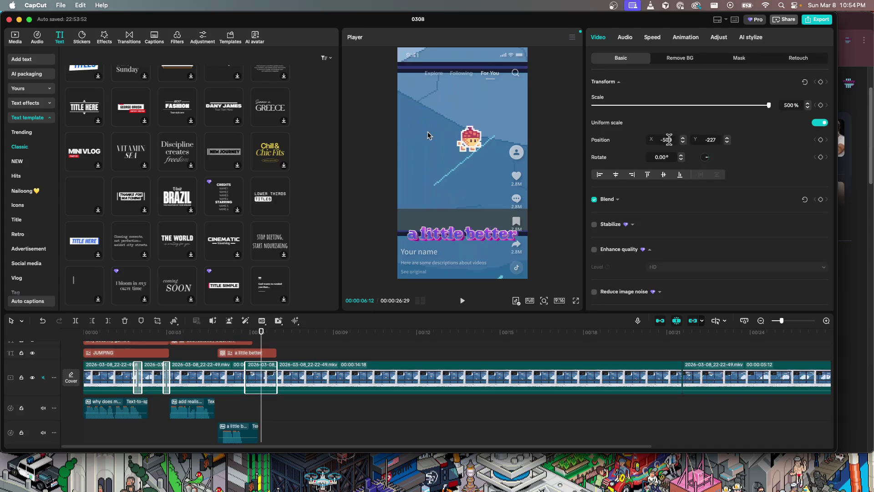
pyautogui.moveTo(428, 136); pyautogui.dragTo(424, 135)
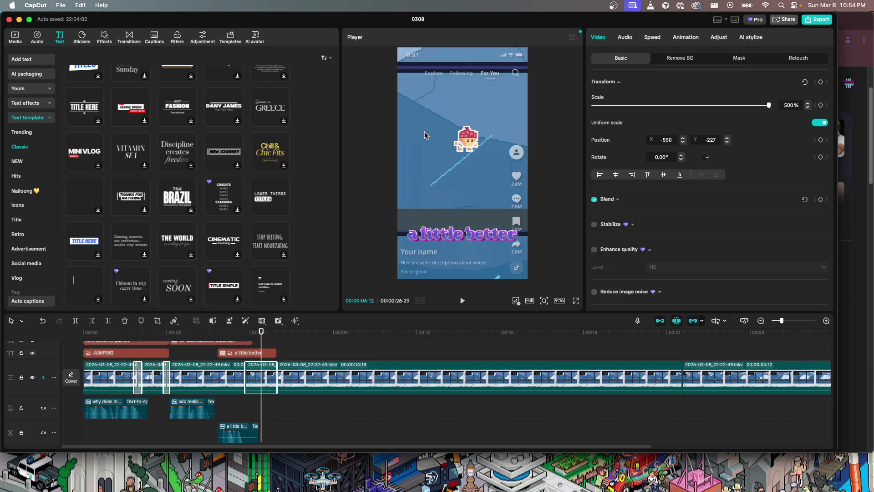
pyautogui.moveTo(261, 342)
pyautogui.mouseDown()
pyautogui.moveTo(233, 343)
pyautogui.moveTo(244, 342)
pyautogui.mouseUp()
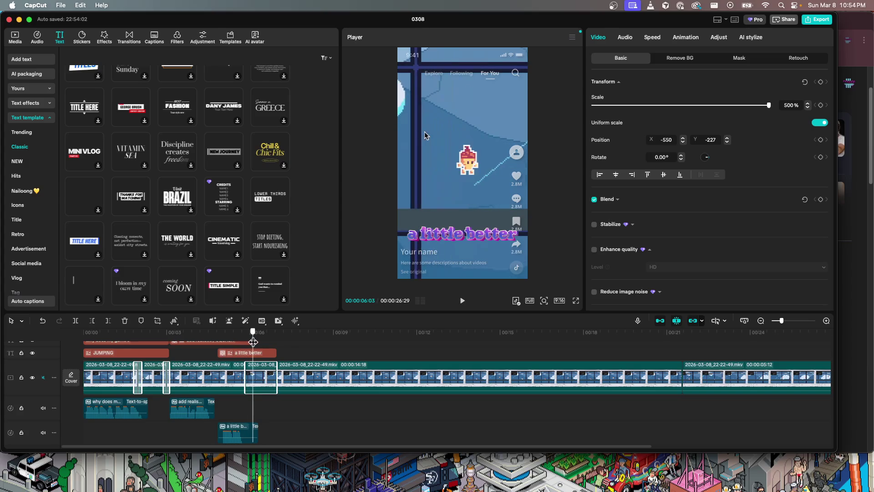
pyautogui.moveTo(246, 342); pyautogui.dragTo(162, 340)
pyautogui.press('space')
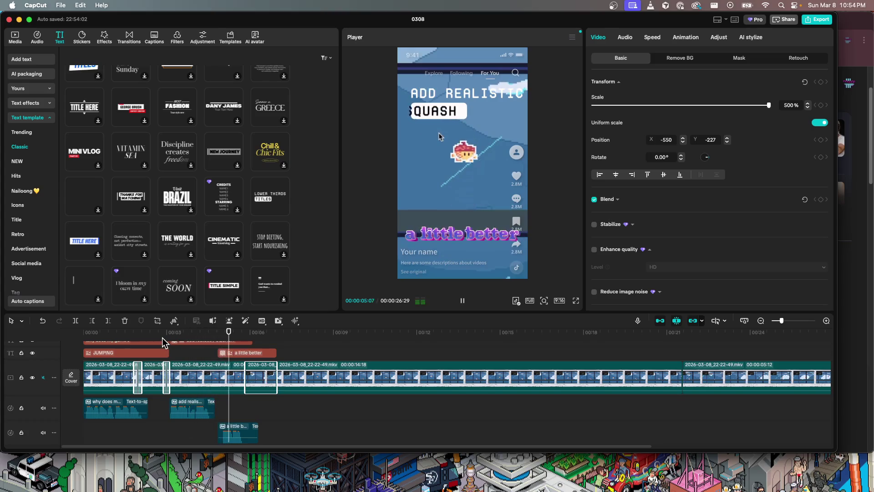
pyautogui.press('space')
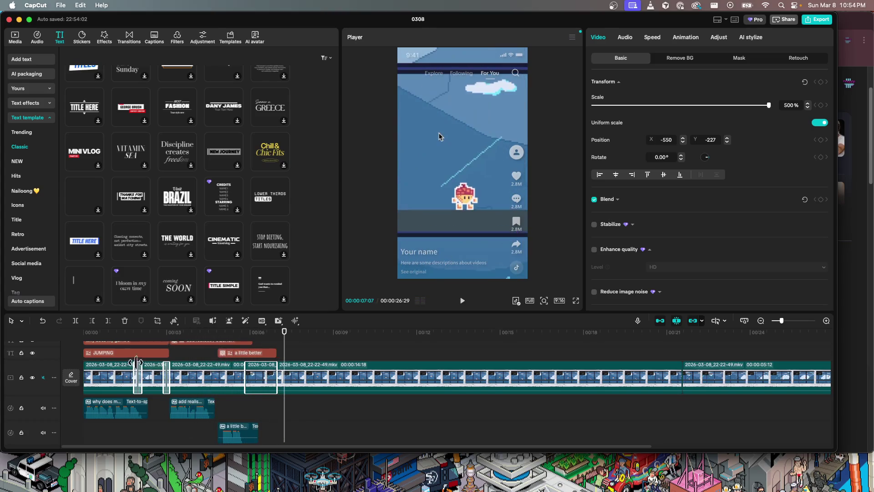
pyautogui.moveTo(250, 346); pyautogui.dragTo(277, 348)
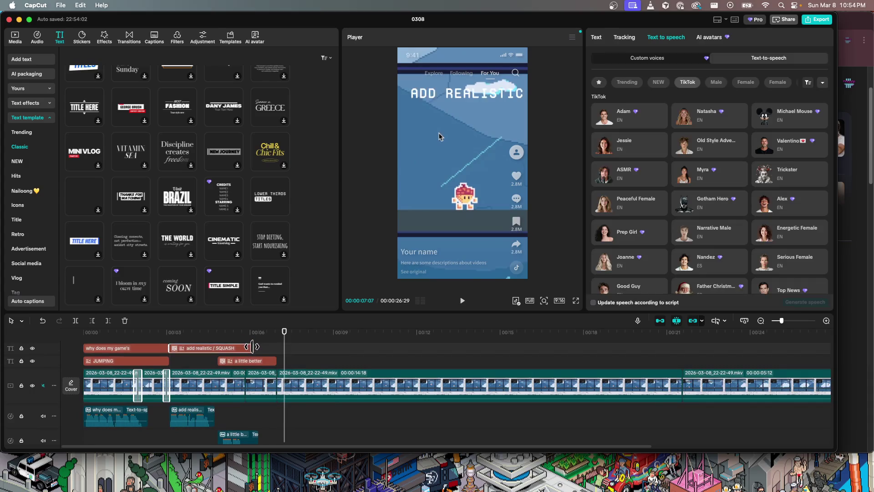
pyautogui.click(162, 332)
pyautogui.press('space')
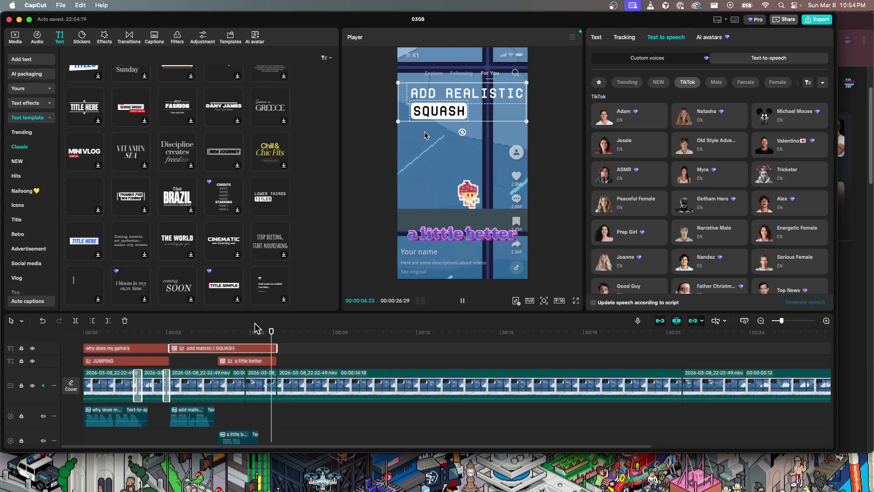
pyautogui.press('space')
pyautogui.moveTo(296, 335)
pyautogui.mouseDown()
pyautogui.moveTo(278, 338)
pyautogui.moveTo(361, 336)
pyautogui.moveTo(278, 346)
pyautogui.mouseUp()
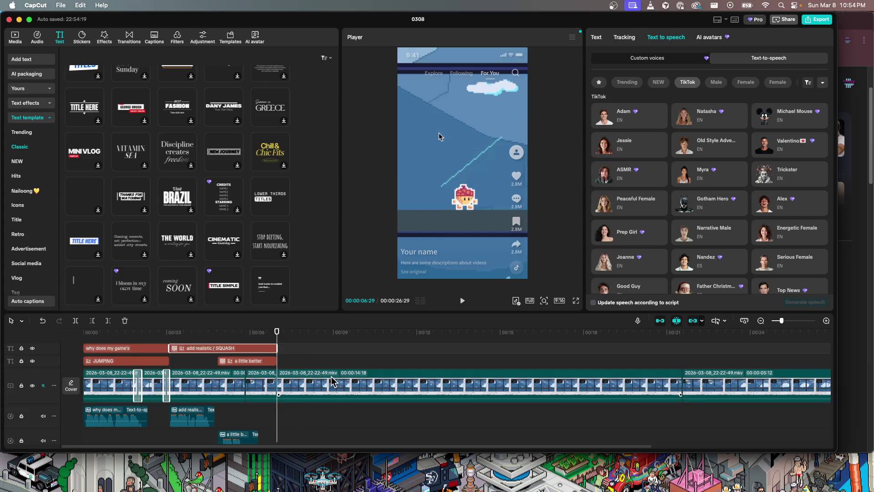
pyautogui.moveTo(244, 332); pyautogui.dragTo(84, 330)
pyautogui.press('space')
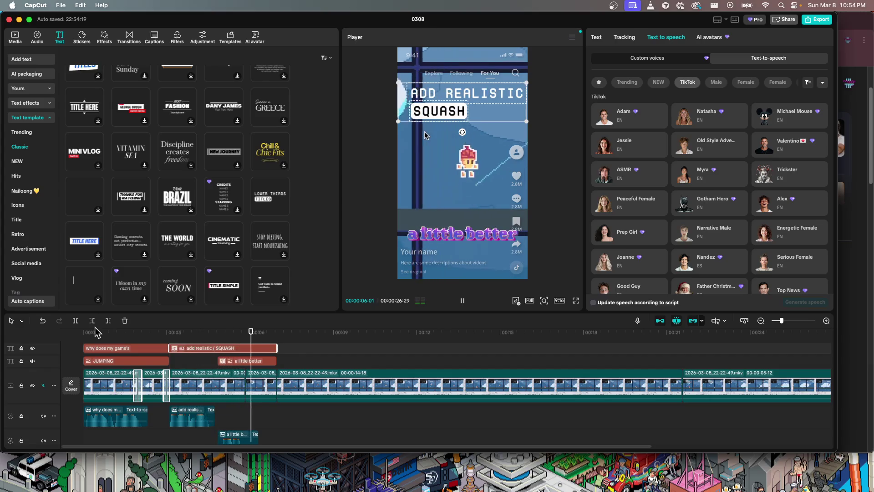
pyautogui.press('space')
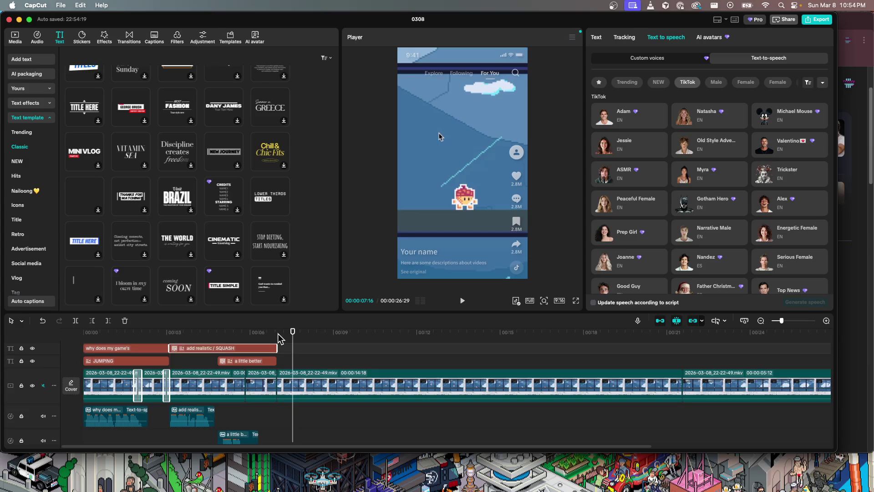
pyautogui.moveTo(291, 339); pyautogui.dragTo(278, 339)
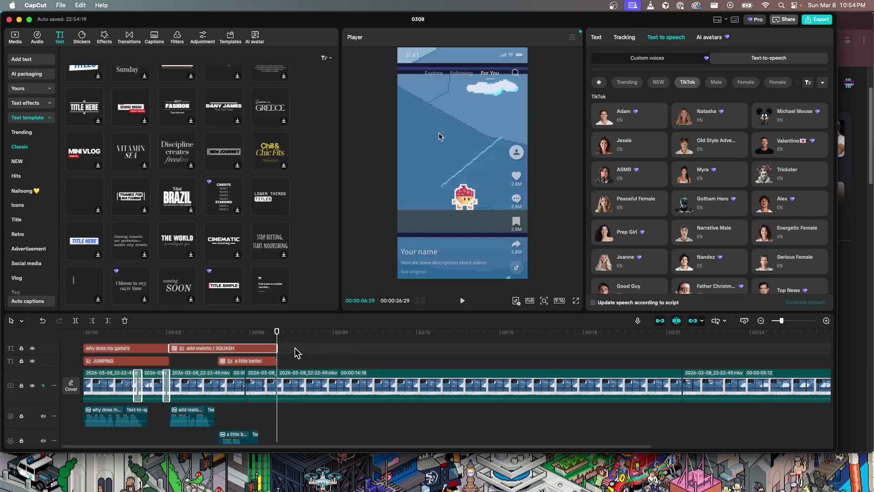
pyautogui.click(277, 341)
pyautogui.moveTo(277, 341)
pyautogui.mouseDown()
pyautogui.moveTo(319, 343)
pyautogui.moveTo(87, 331)
pyautogui.mouseUp()
pyautogui.press('space')
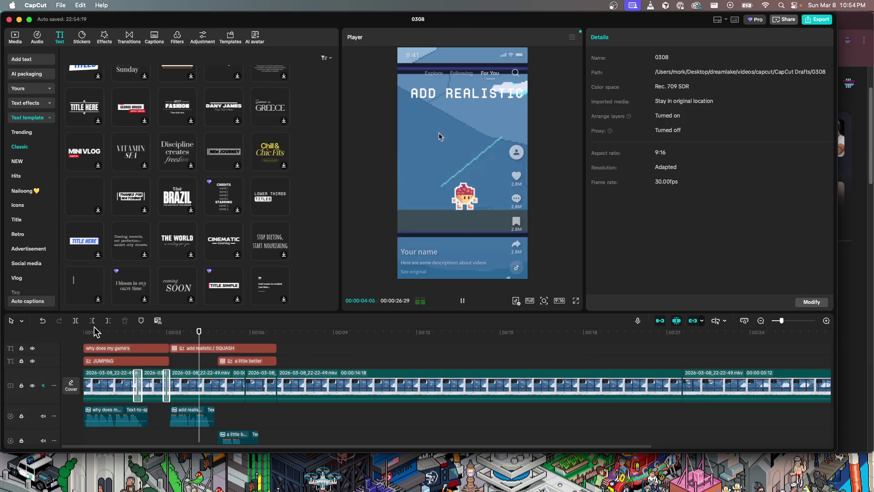
pyautogui.press('space')
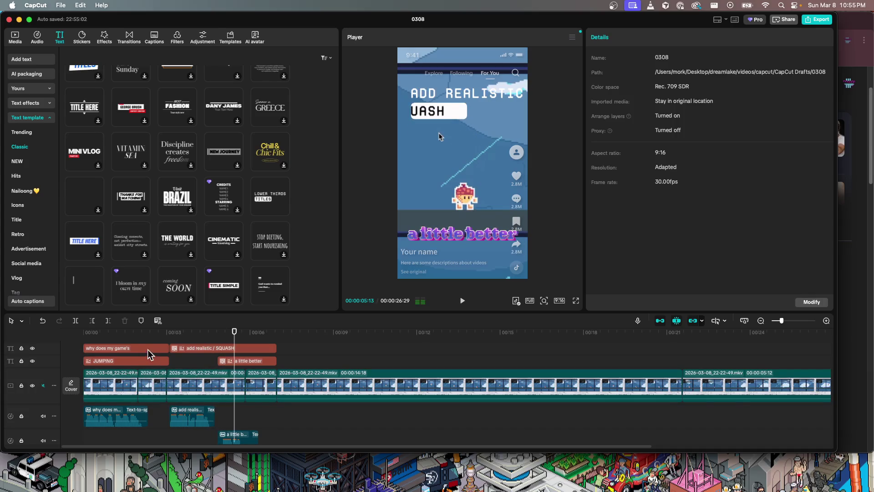
# - Replay the video and scrub around the 7-second mark to find the cut point
pyautogui.moveTo(147, 333); pyautogui.dragTo(61, 327)
pyautogui.press('space')
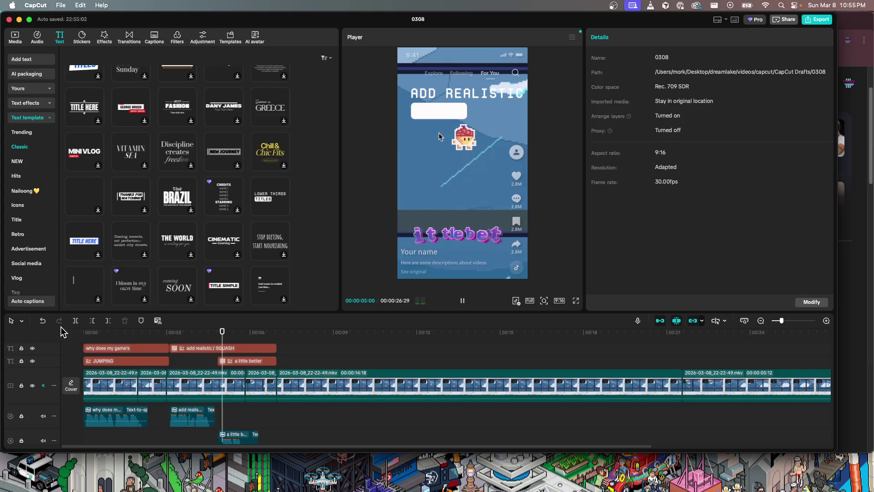
pyautogui.press('space')
pyautogui.moveTo(292, 342); pyautogui.dragTo(277, 342)
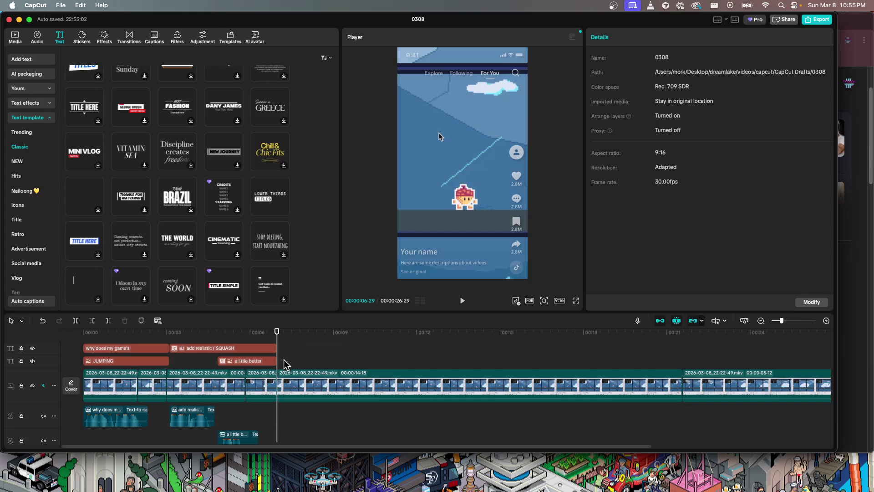
pyautogui.moveTo(279, 357)
pyautogui.mouseDown()
pyautogui.moveTo(303, 359)
pyautogui.moveTo(289, 362)
pyautogui.mouseUp()
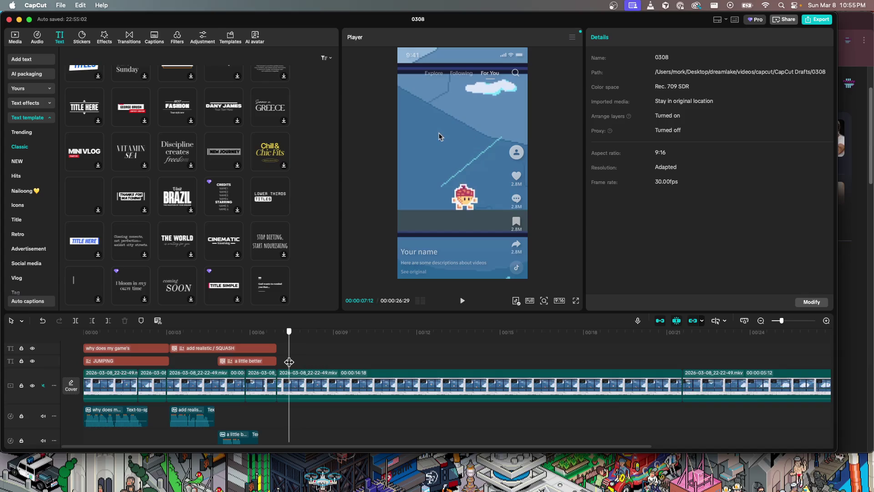
# - Trim the long gameplay clip's opening up to 00:07:16 and preview the shortened cut
pyautogui.click(288, 382)
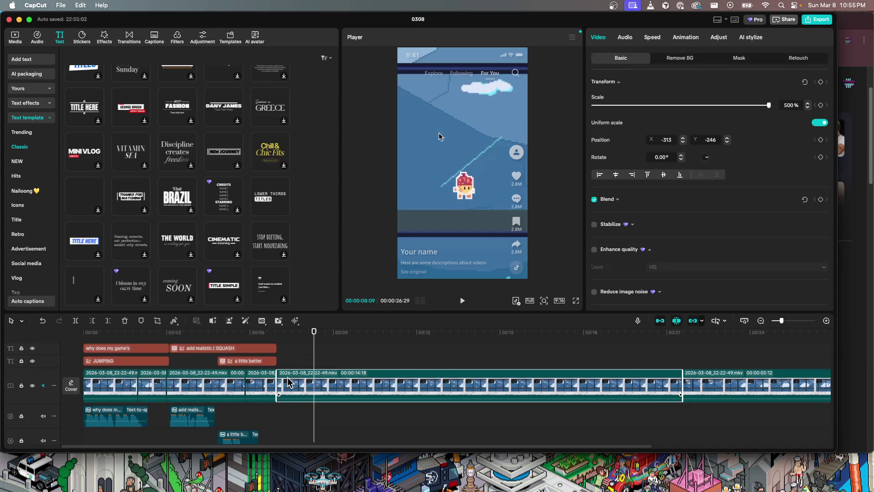
pyautogui.click(293, 334)
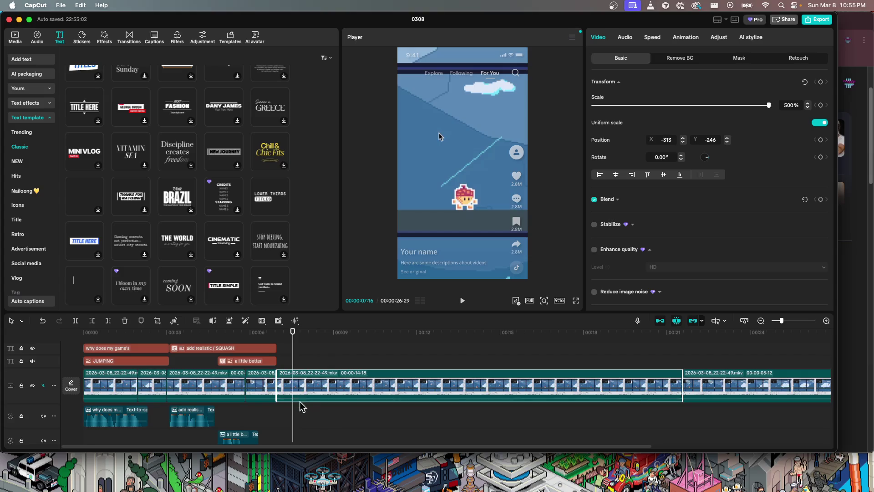
pyautogui.press('q')
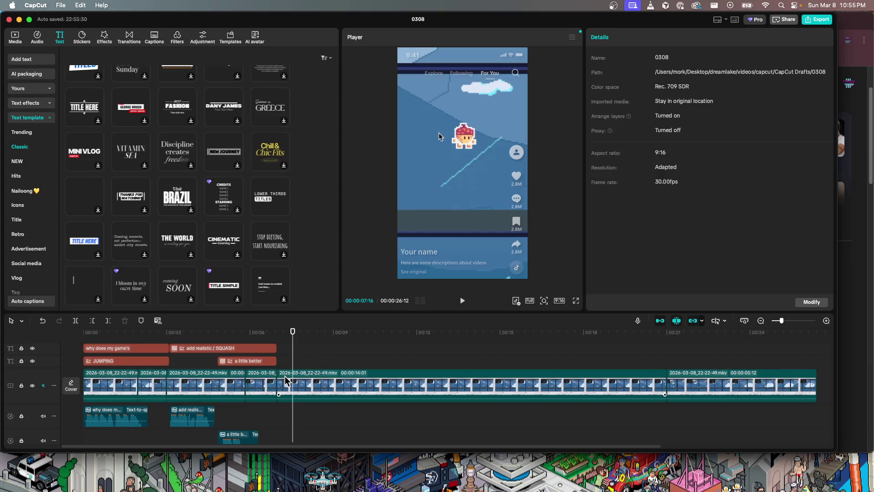
pyautogui.press('space')
pyautogui.press('space')
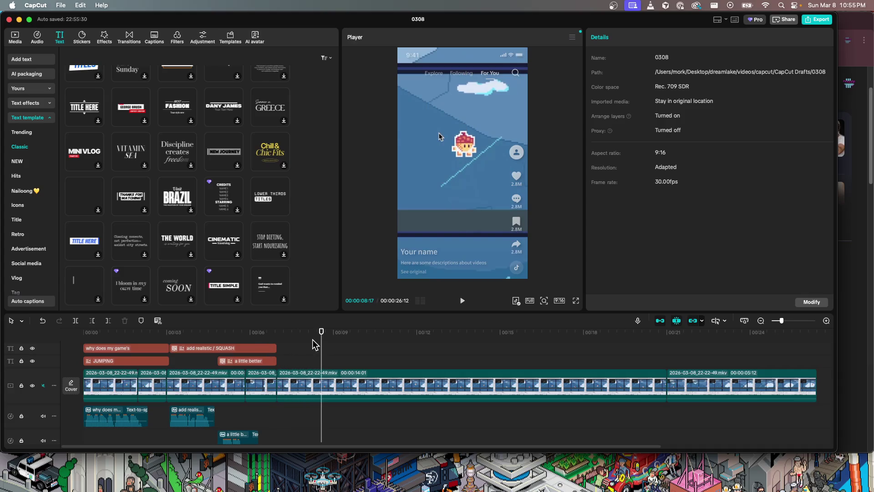
pyautogui.click(296, 347)
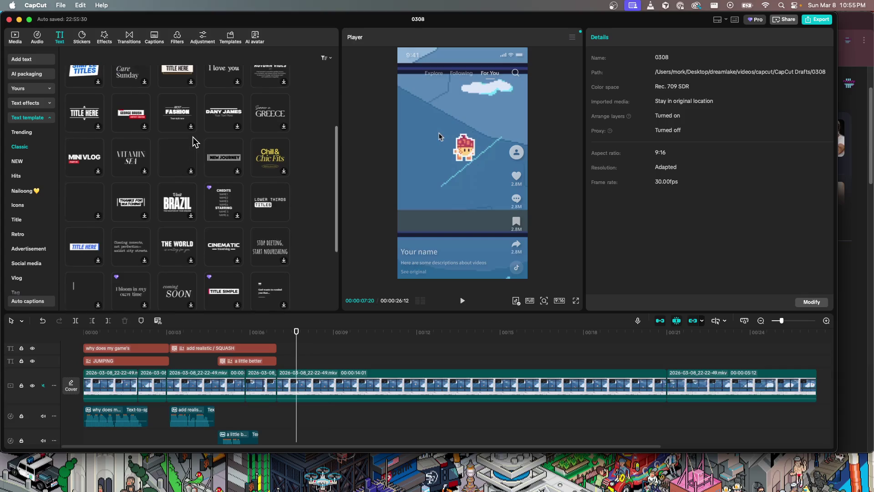
# - Preview the COMING SOON Classic text template and drag it onto the timeline at the playhead
pyautogui.scroll(1, 187, 141)
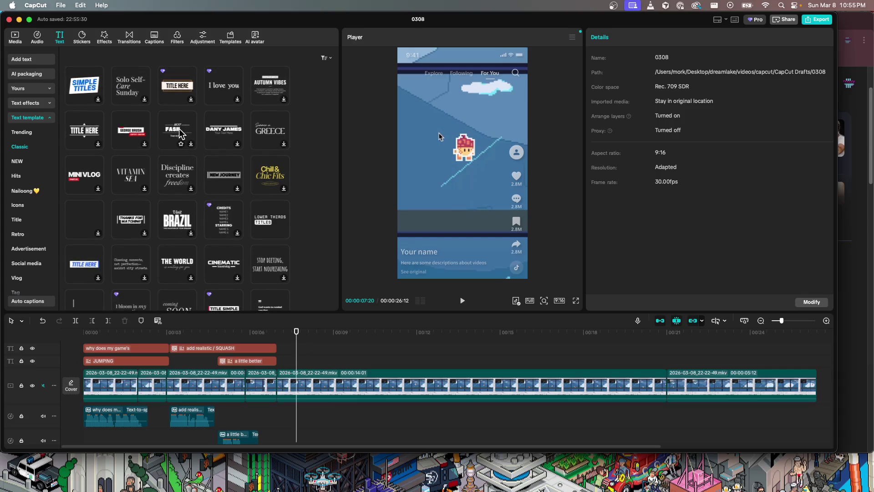
pyautogui.scroll(-2, 276, 248)
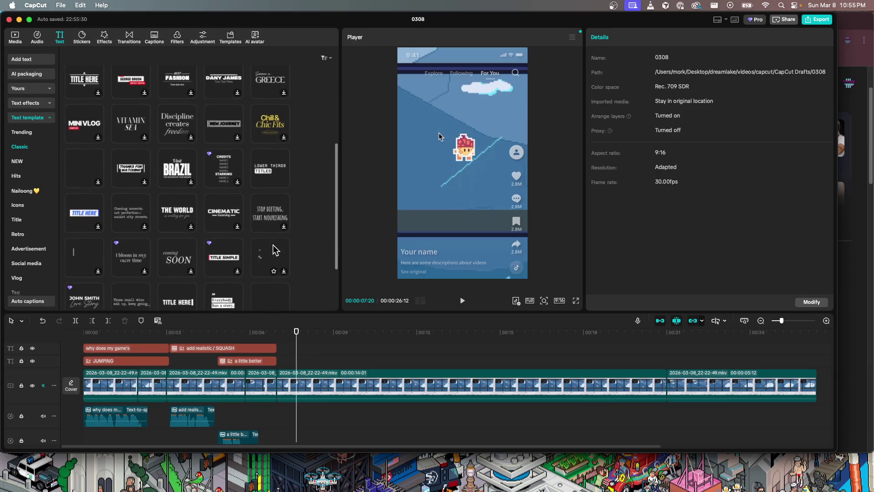
pyautogui.scroll(-3, 269, 255)
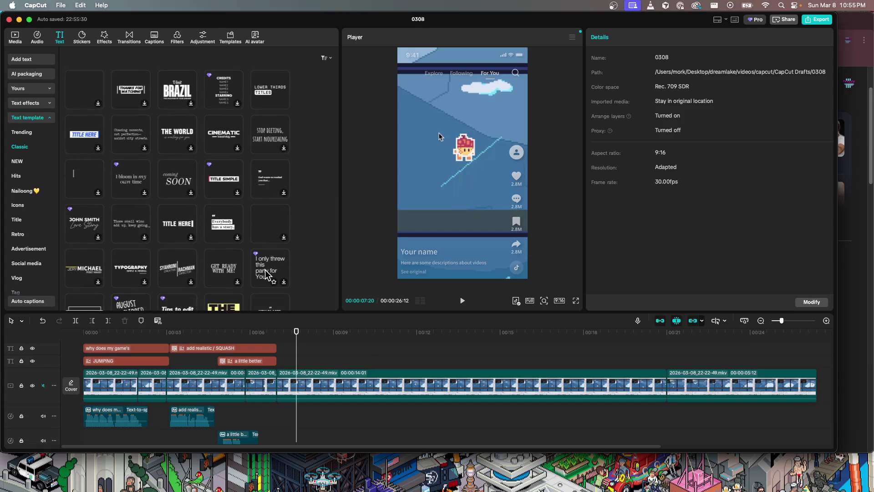
pyautogui.scroll(-2, 221, 269)
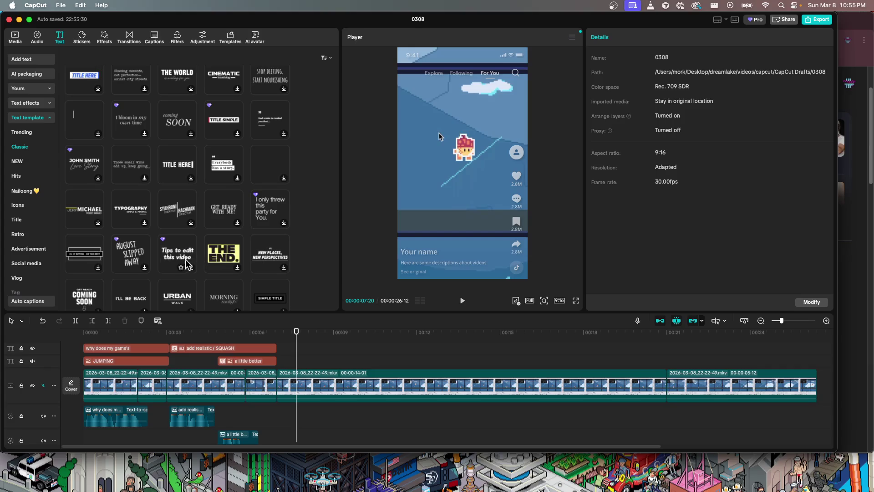
pyautogui.scroll(-1, 127, 255)
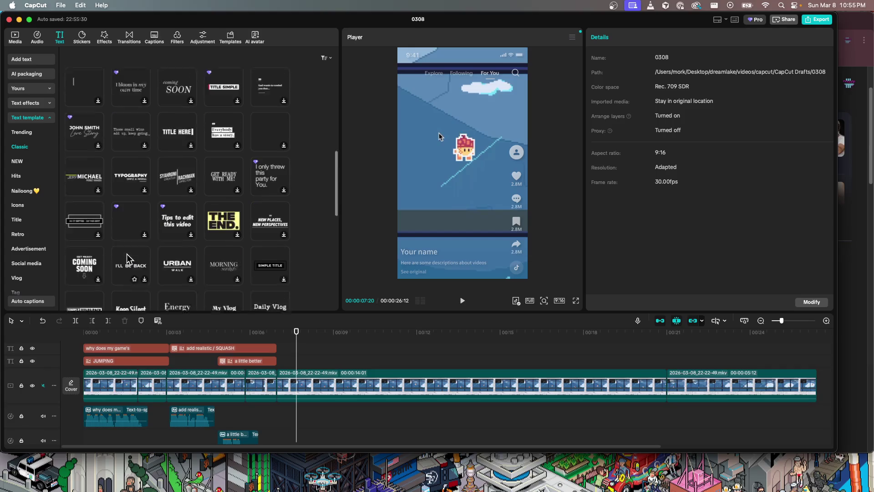
pyautogui.scroll(-1, 127, 253)
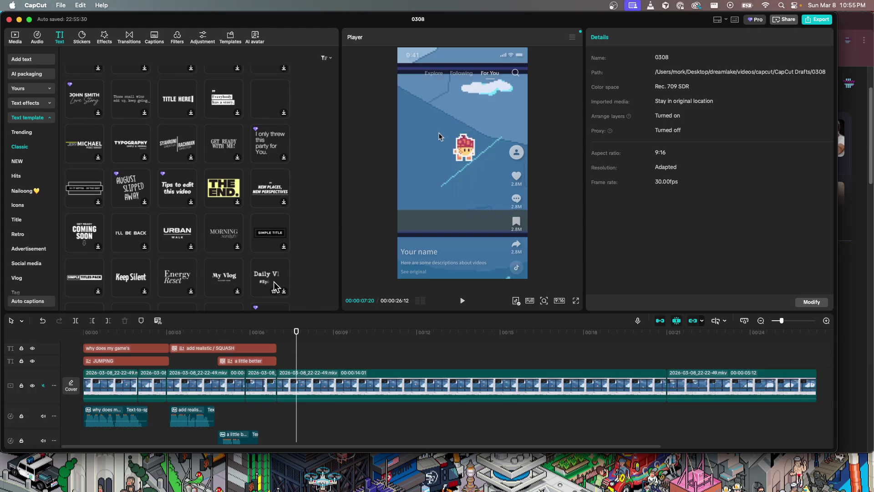
pyautogui.scroll(-1, 141, 254)
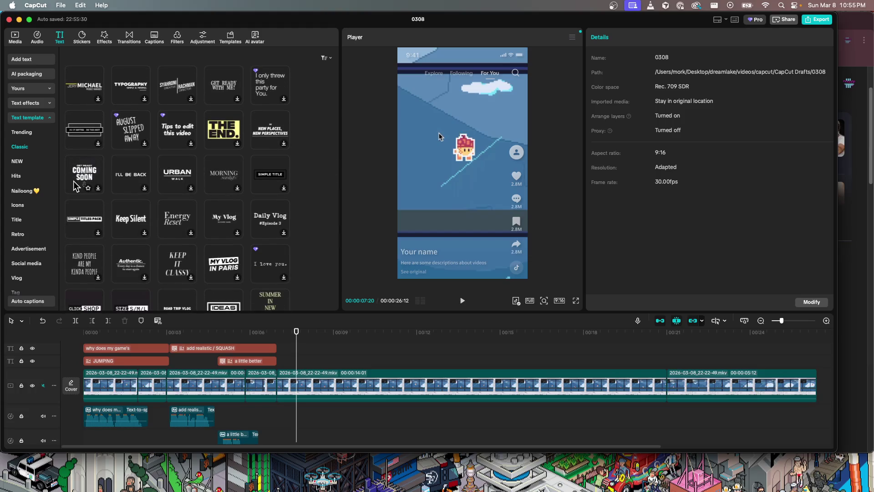
pyautogui.click(88, 178)
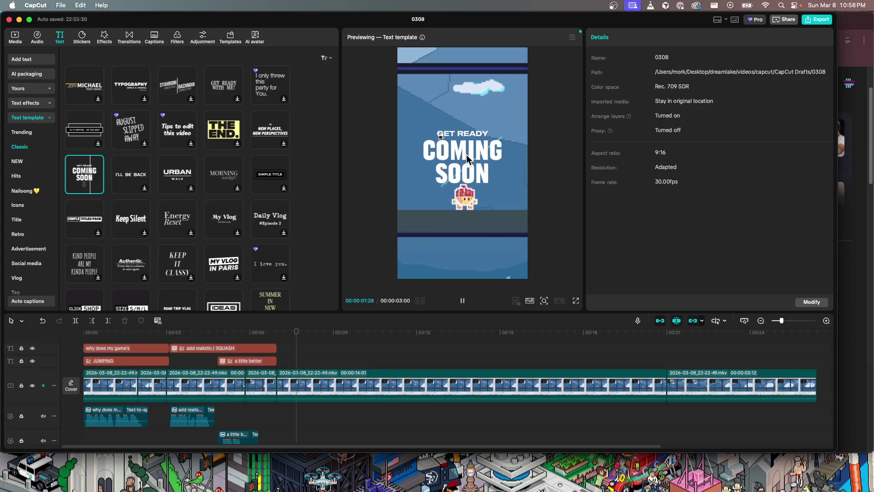
pyautogui.moveTo(78, 183)
pyautogui.mouseDown()
pyautogui.moveTo(299, 355)
pyautogui.moveTo(270, 334)
pyautogui.moveTo(299, 320)
pyautogui.mouseUp()
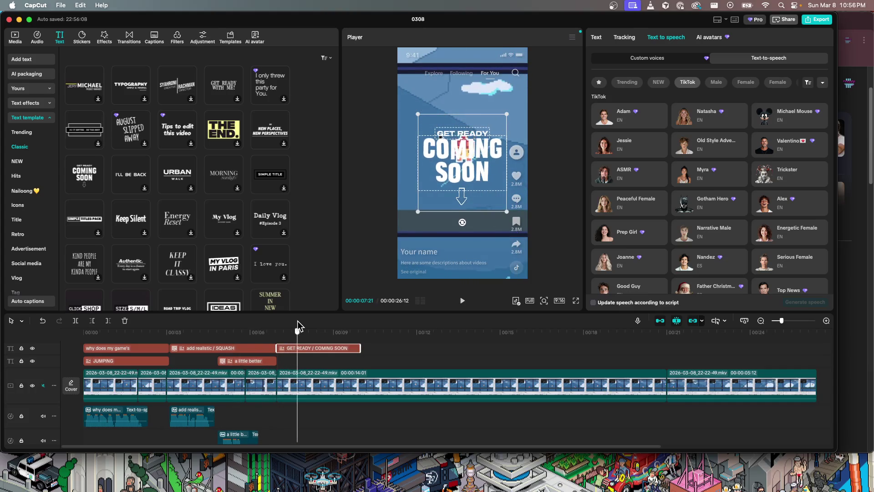
# - Delete the template's GET READY line and replace COMING SOON with 'exagerate'
pyautogui.click(596, 39)
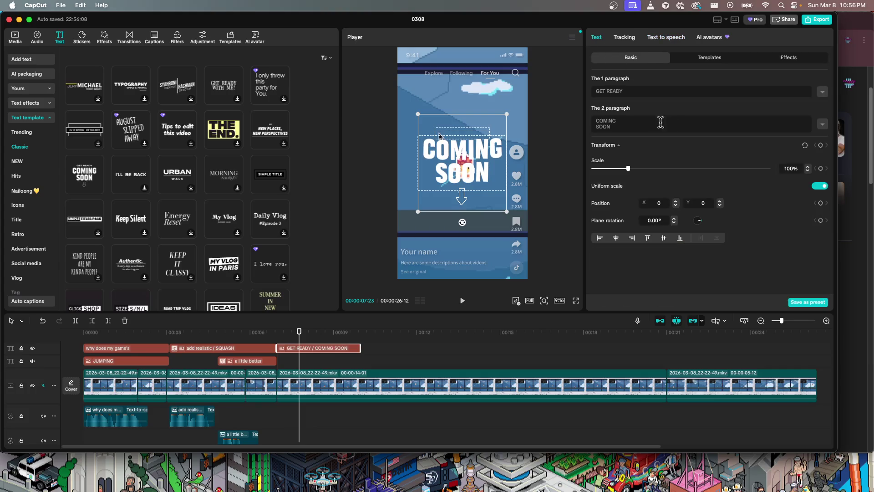
pyautogui.tripleClick(623, 89)
pyautogui.press('BackSpace')
pyautogui.tripleClick(635, 121)
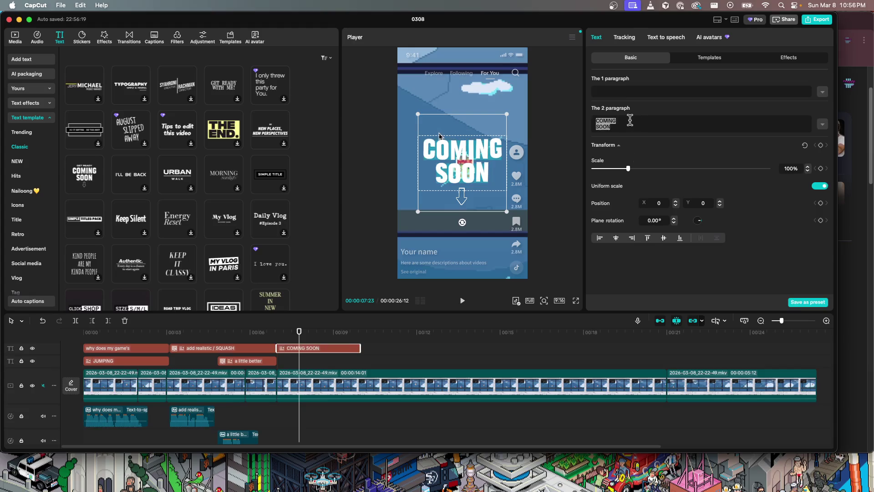
pyautogui.write('exagerate')
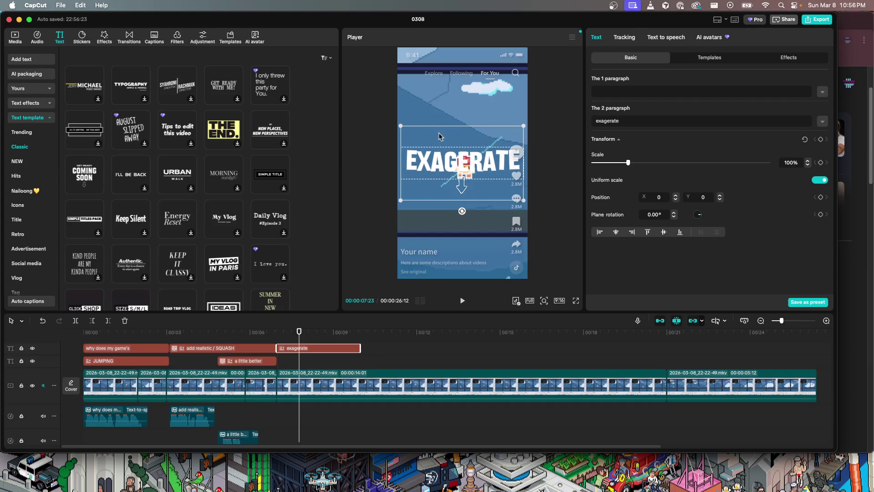
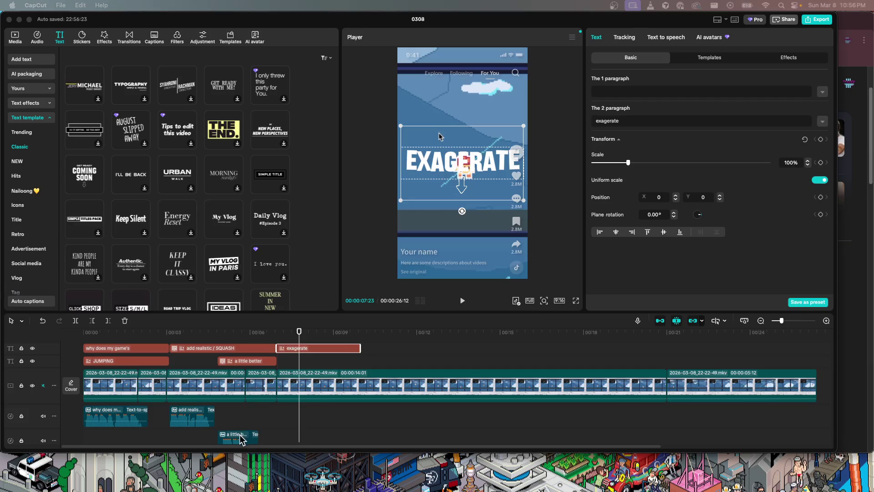
# - Shrink the exaggerate caption to 69% and add a second line reading 'the squash?!?'
pyautogui.click(460, 162)
pyautogui.write('g')
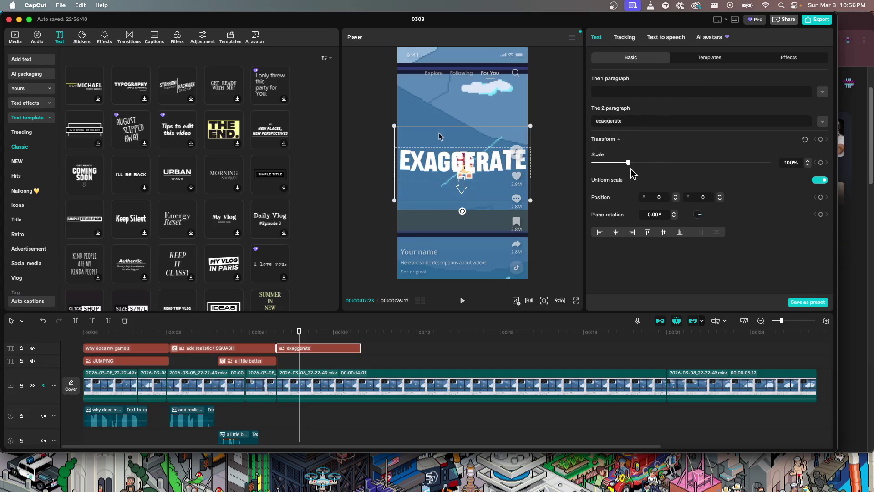
pyautogui.moveTo(628, 163); pyautogui.dragTo(618, 162)
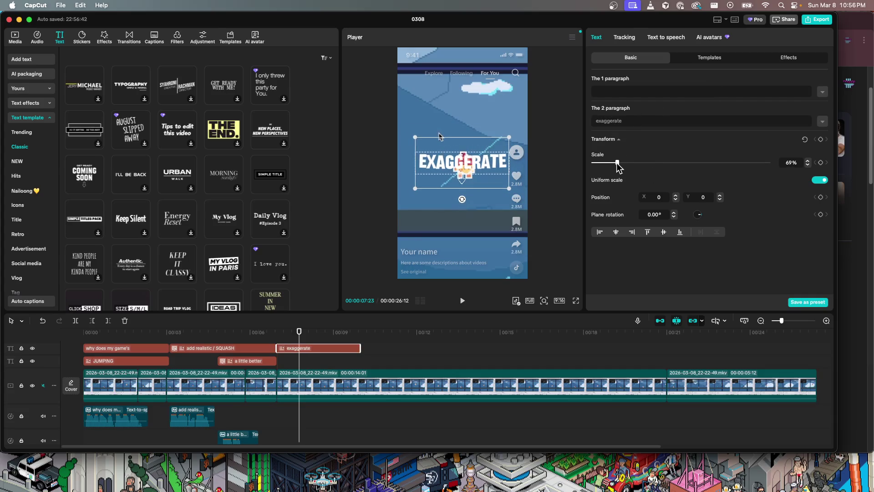
pyautogui.press('Return')
pyautogui.write('the')
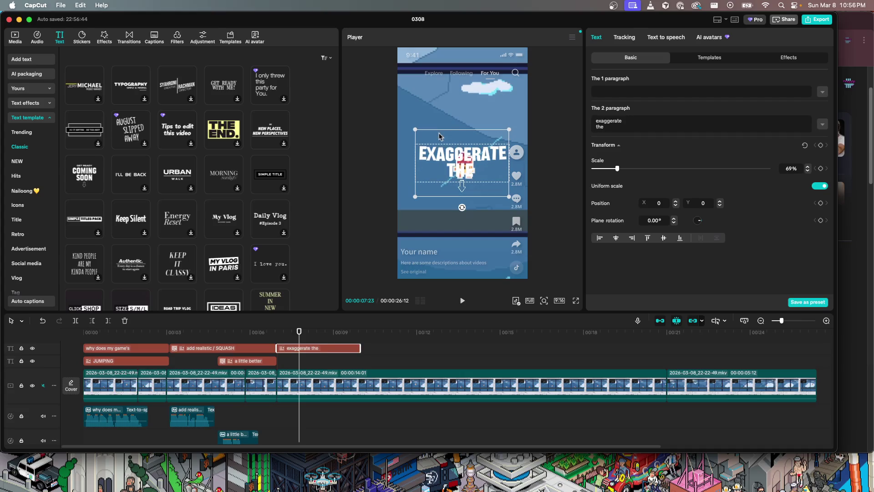
pyautogui.write(' squash?!?')
# - Move the caption near the top of the frame, keeping it centred
pyautogui.moveTo(474, 165); pyautogui.dragTo(473, 106)
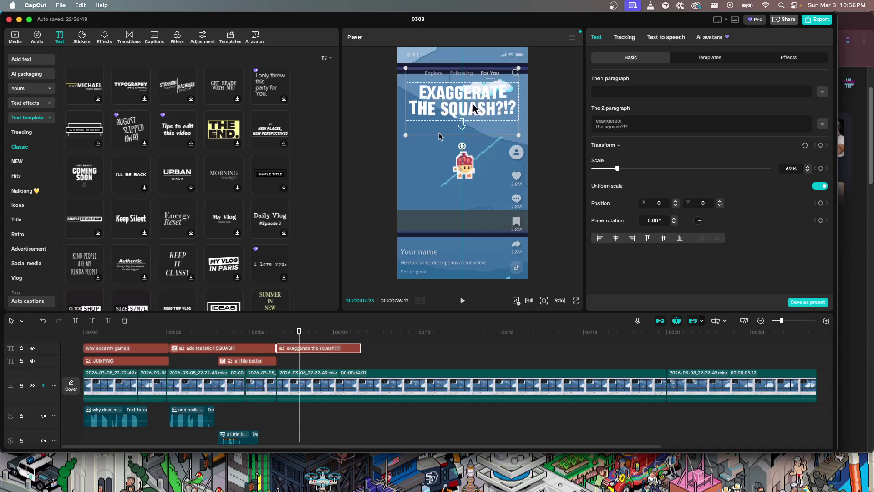
pyautogui.moveTo(473, 106); pyautogui.dragTo(473, 111)
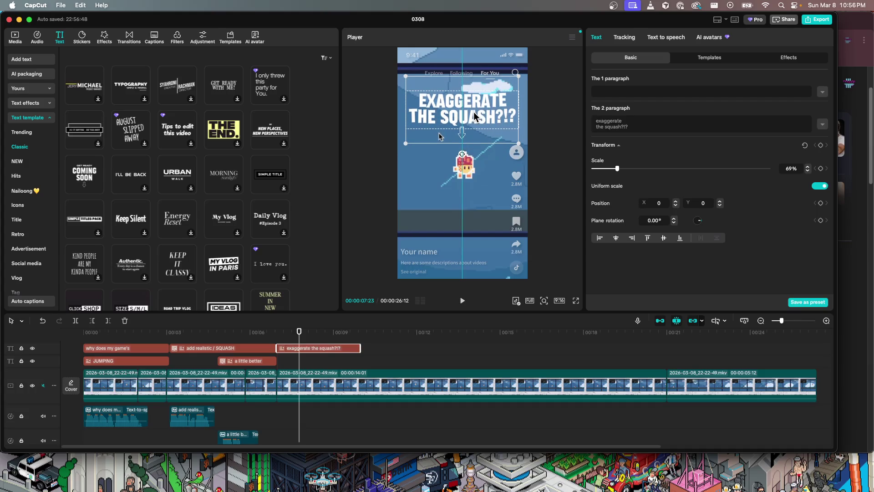
pyautogui.click(662, 40)
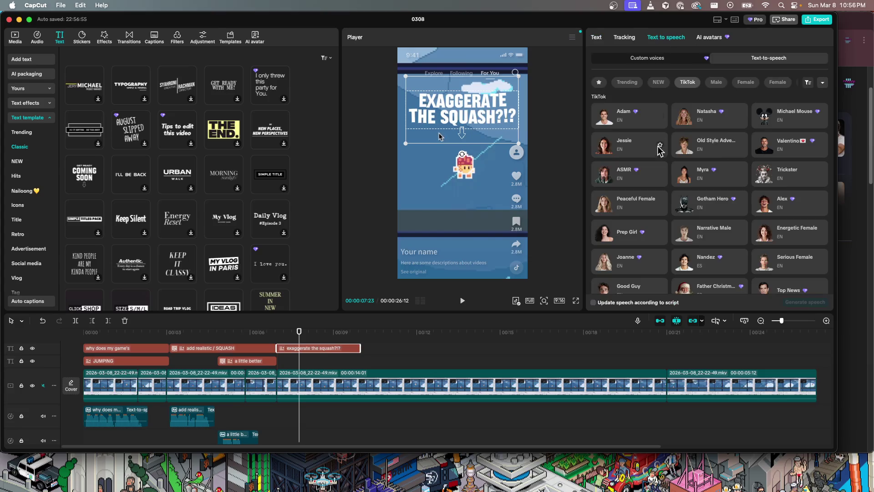
# - Pick the Adam voice, then paste a copy of the 'a little better' caption just after the playhead
pyautogui.click(606, 121)
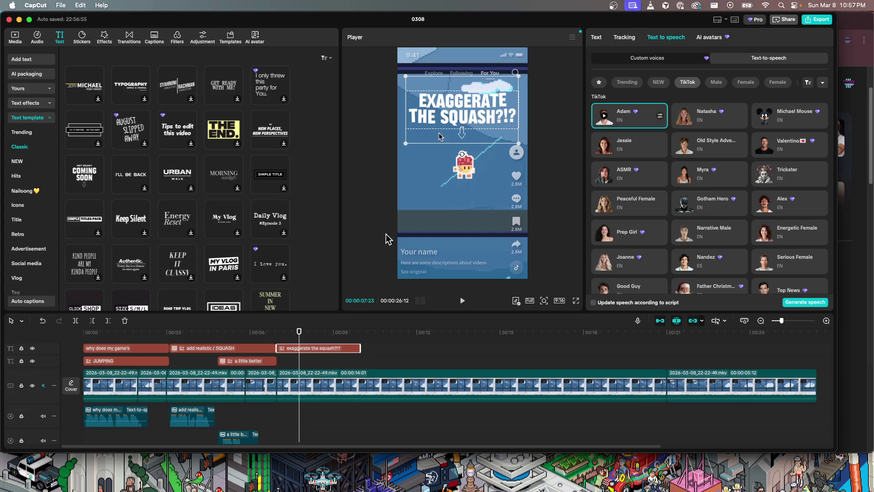
pyautogui.click(248, 361)
pyautogui.hotkey('ctrl', 'c')
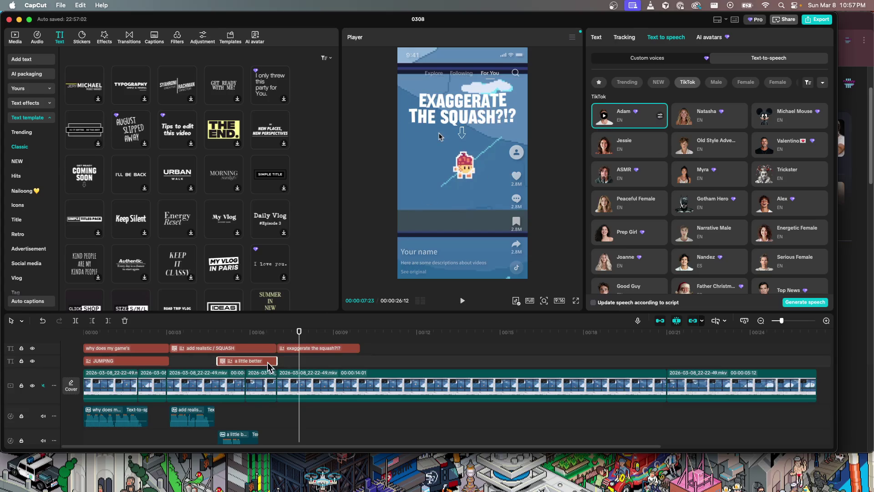
pyautogui.hotkey('ctrl', 'v')
pyautogui.moveTo(320, 362); pyautogui.dragTo(327, 362)
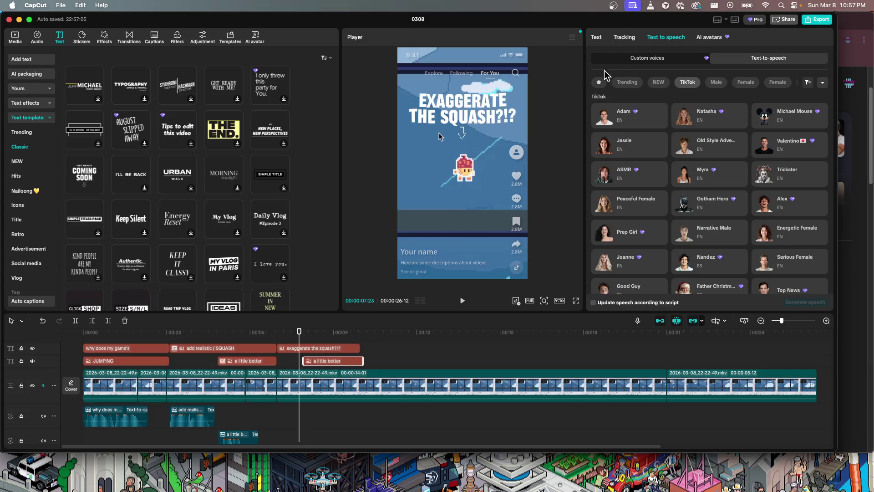
# - Generate an Adam text-to-speech voiceover for the EXAGGERATE THE SQUASH?!? caption
pyautogui.click(296, 349)
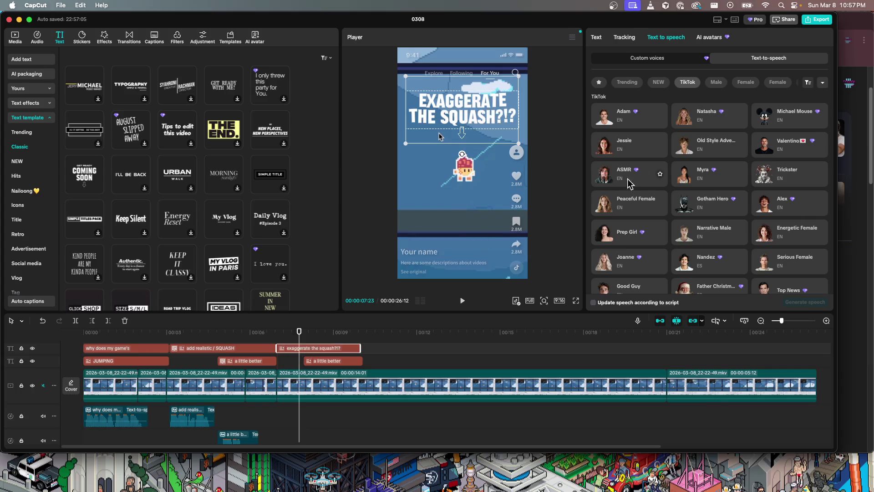
pyautogui.click(614, 120)
pyautogui.click(794, 302)
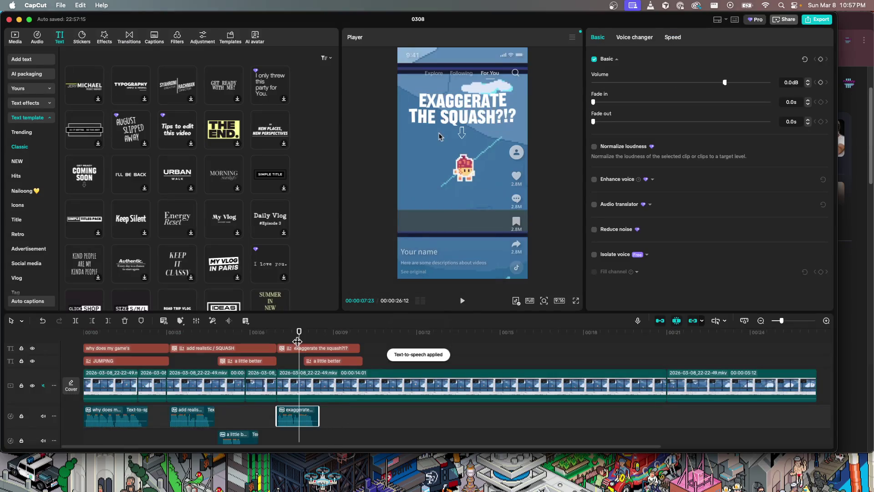
pyautogui.moveTo(297, 341); pyautogui.dragTo(334, 362)
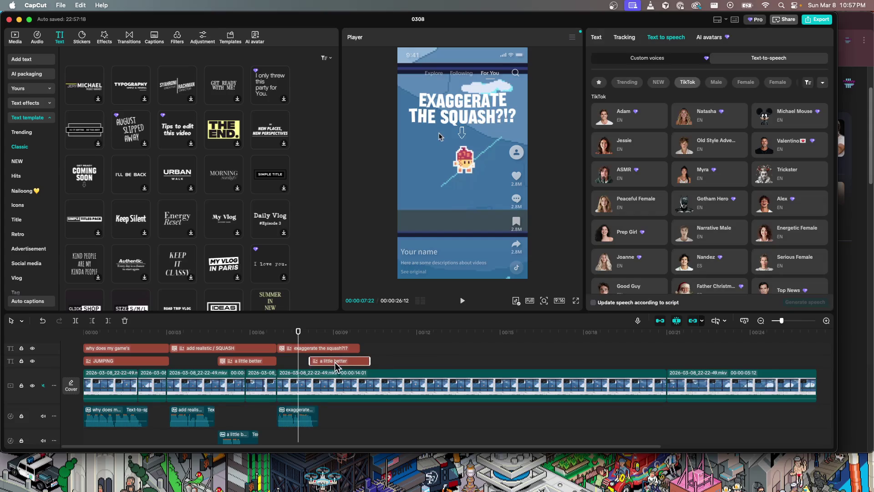
# - Replace the duplicate caption's text with 'now we're cooking'
pyautogui.click(604, 38)
pyautogui.tripleClick(623, 92)
pyautogui.write("now we're cooking")
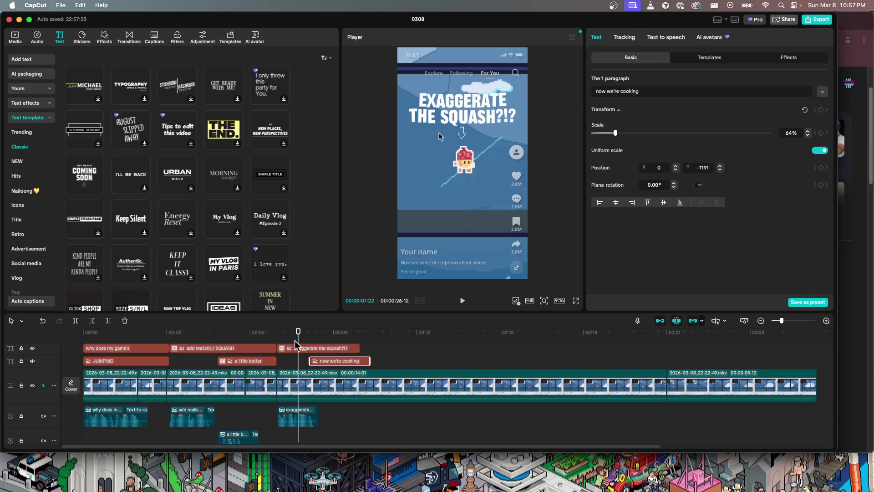
pyautogui.moveTo(296, 345); pyautogui.dragTo(335, 337)
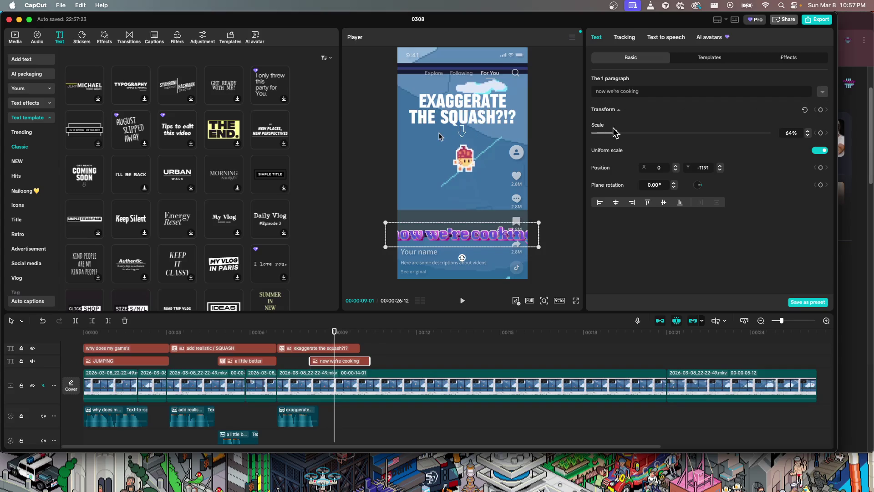
# - Scale the 'now we're cooking' caption to 51% and select the Adam voice for it
pyautogui.moveTo(616, 135); pyautogui.dragTo(612, 135)
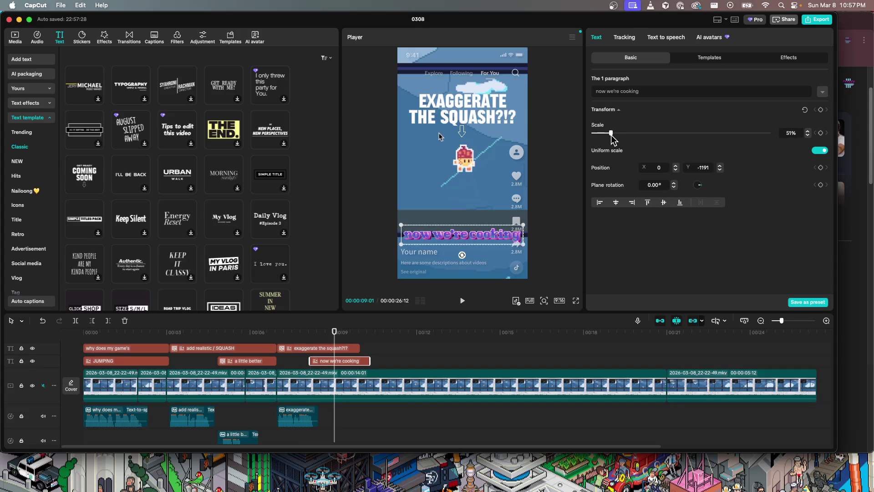
pyautogui.click(664, 39)
pyautogui.click(606, 120)
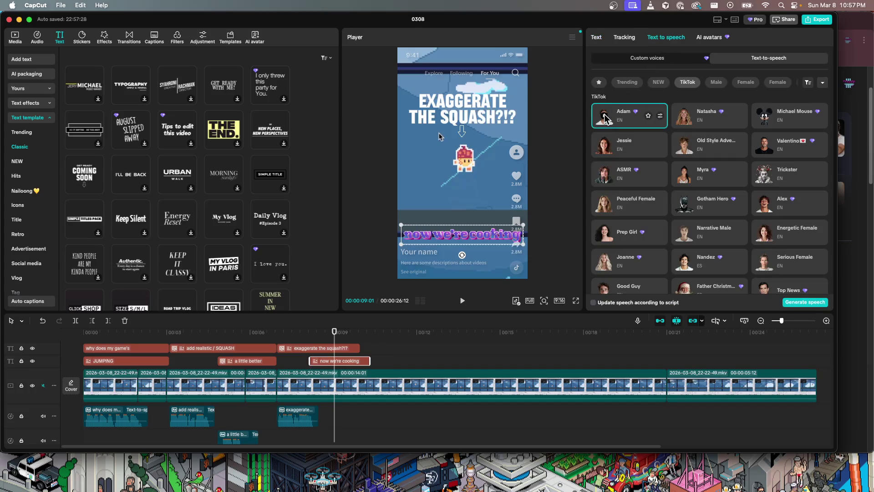
pyautogui.moveTo(332, 346); pyautogui.dragTo(87, 354)
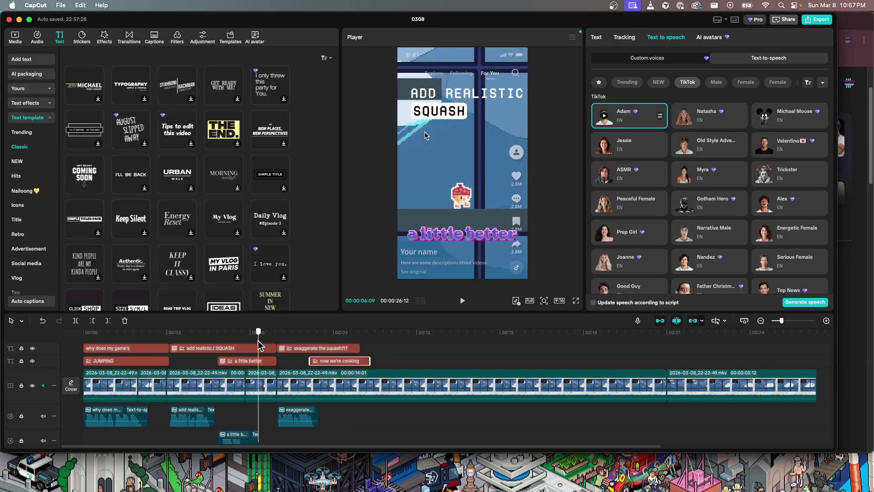
# - Review the edit in playback, then generate the Adam voiceover for 'now we're cooking'
pyautogui.press('space')
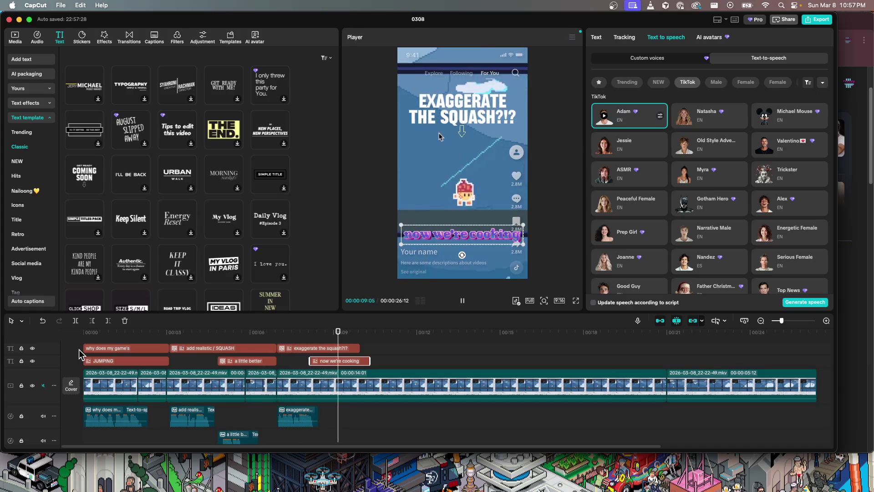
pyautogui.press('space')
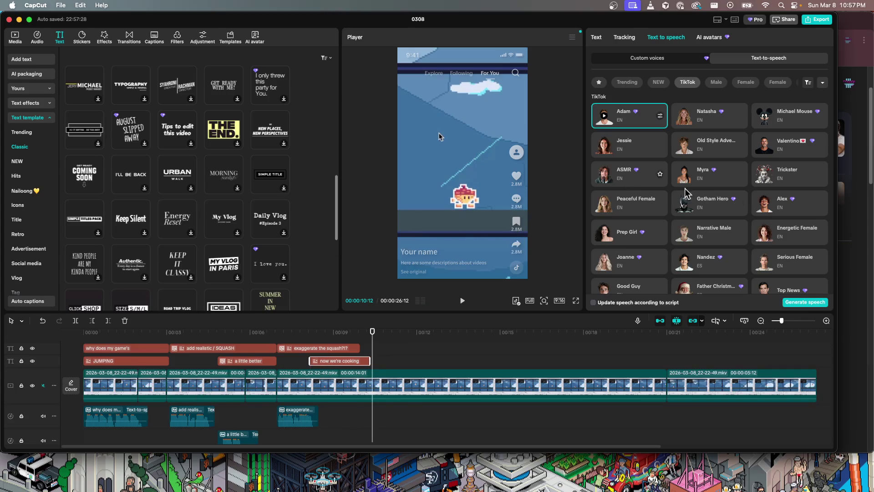
pyautogui.click(794, 302)
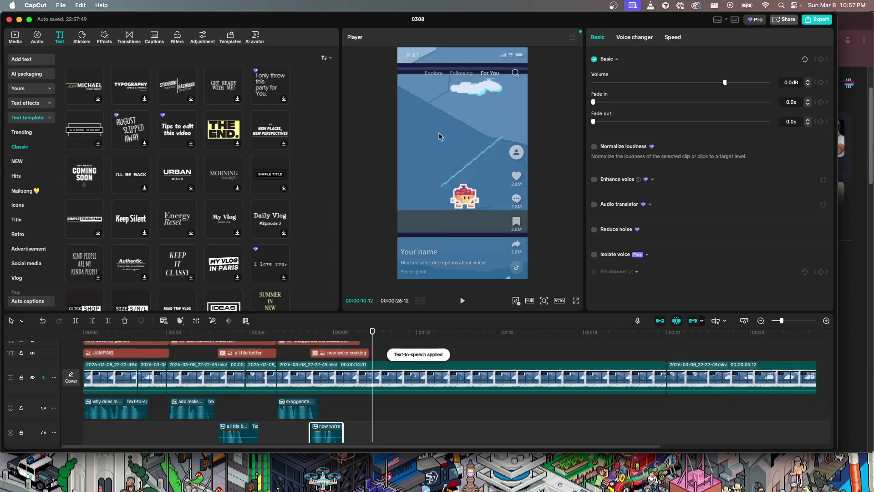
# - Trim the 'now we're cooking' caption so it ends with its speech
pyautogui.click(360, 353)
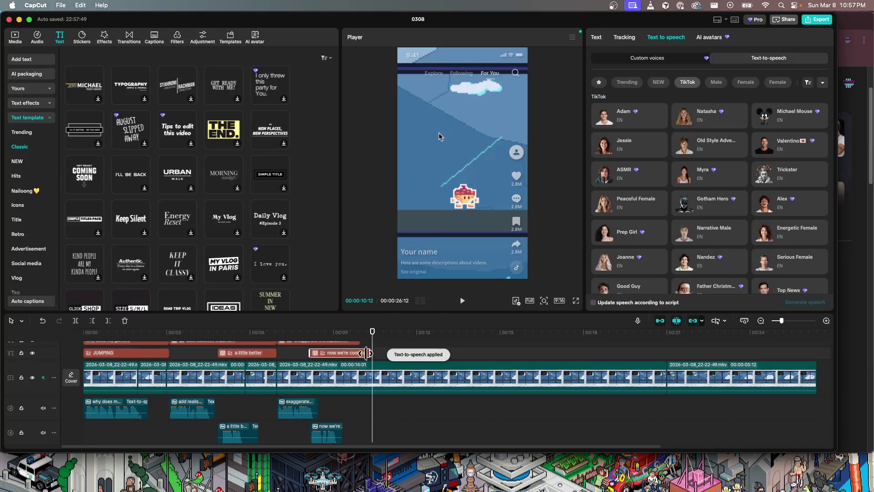
pyautogui.moveTo(367, 353); pyautogui.dragTo(341, 352)
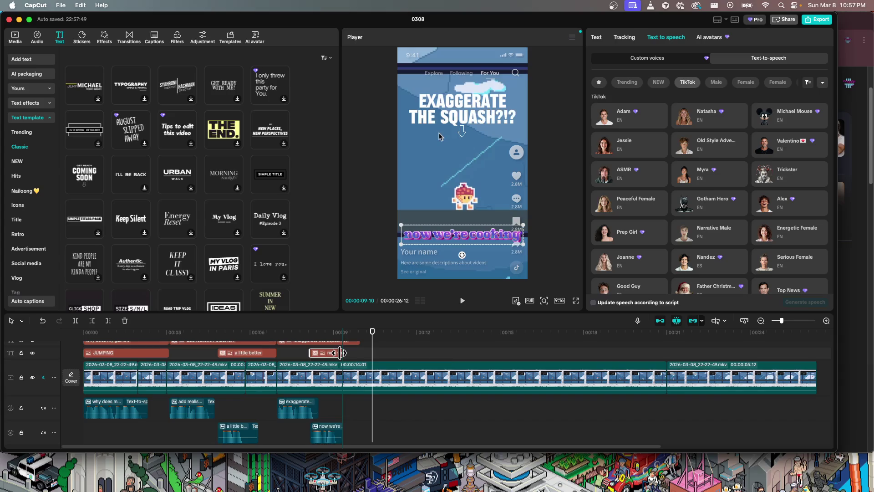
pyautogui.moveTo(340, 352); pyautogui.dragTo(351, 348)
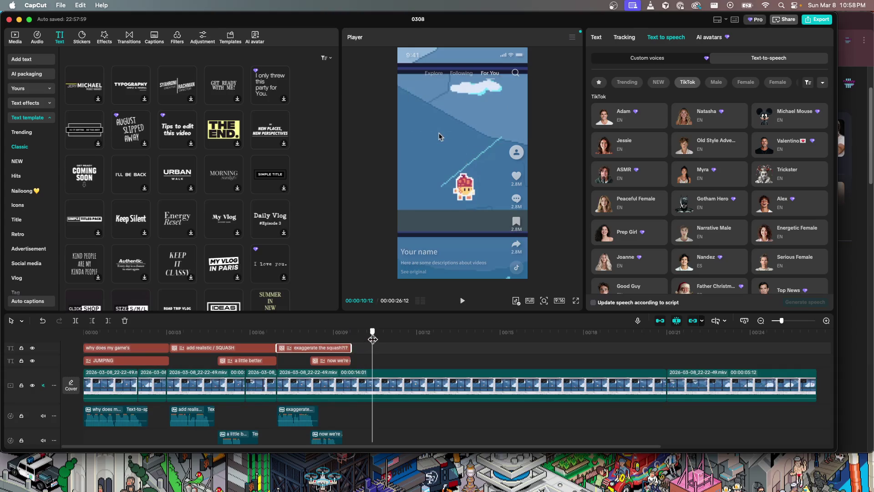
# - Shift the 'now we're cooking' voiceover and caption slightly later, checking the timing in playback
pyautogui.moveTo(373, 338); pyautogui.dragTo(266, 335)
pyautogui.press('space')
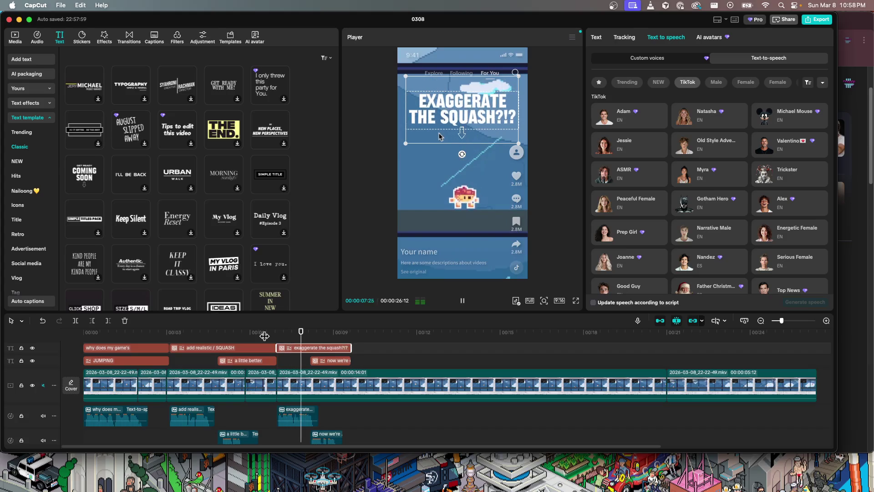
pyautogui.press('space')
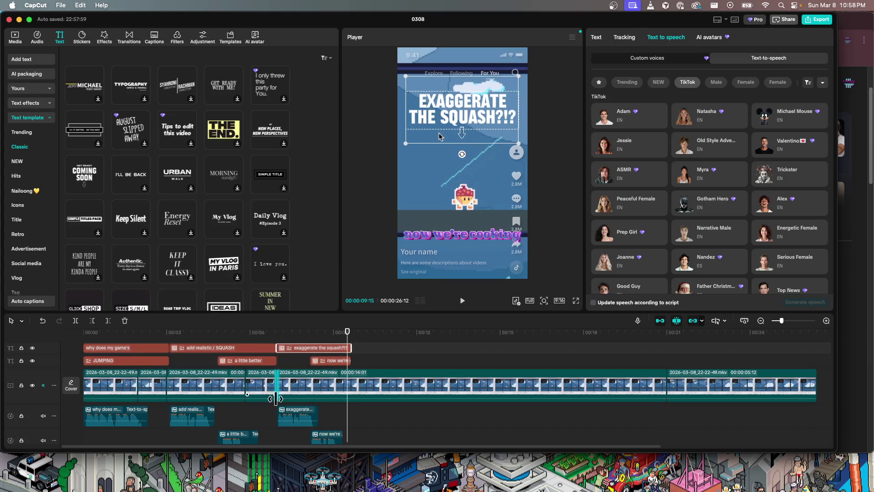
pyautogui.moveTo(326, 435); pyautogui.dragTo(336, 437)
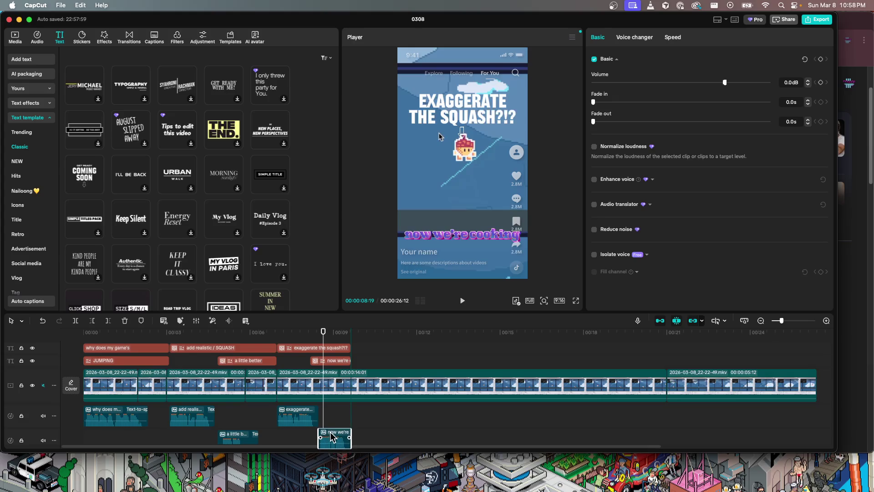
pyautogui.scroll(-1, 330, 375)
pyautogui.moveTo(327, 353); pyautogui.dragTo(339, 353)
pyautogui.press('space')
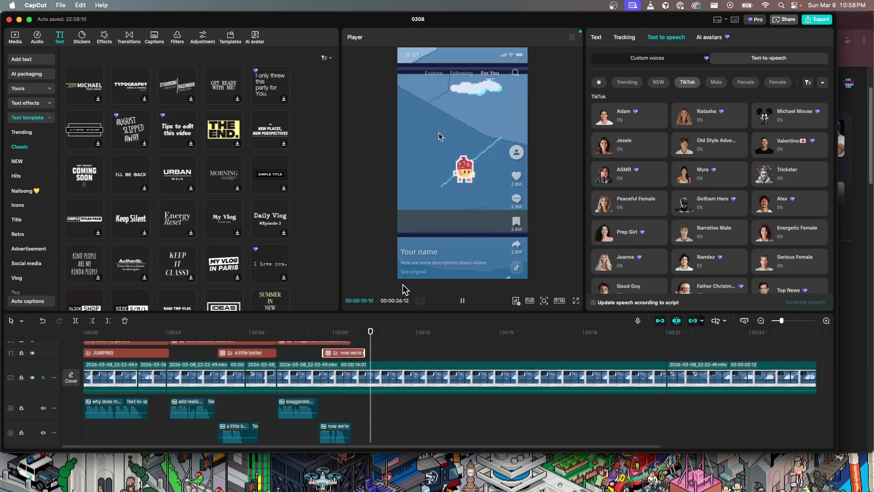
pyautogui.press('space')
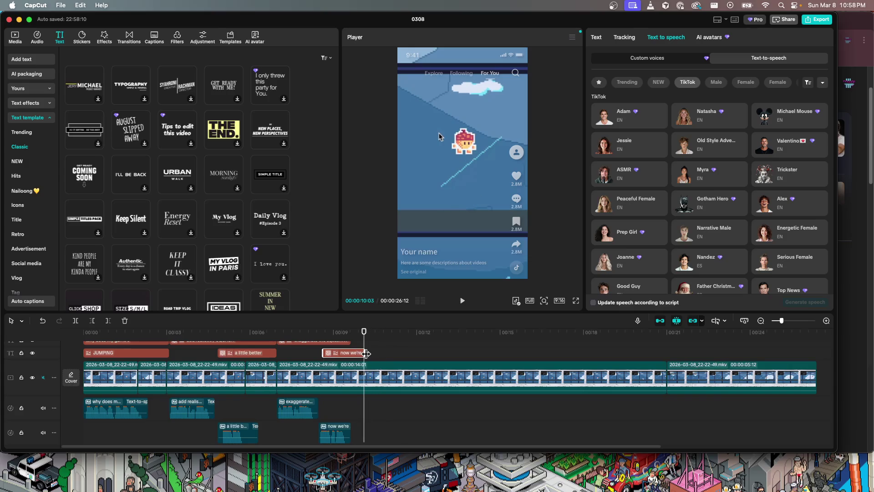
pyautogui.click(373, 363)
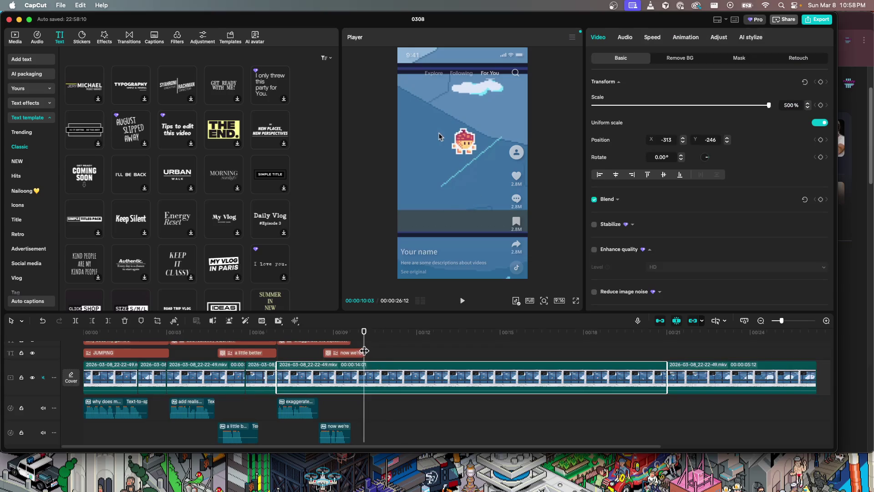
# - Split the gameplay clip, trim the second piece's start, and delete the leftover footage after a second split
pyautogui.rightClick(370, 365)
pyautogui.press('Escape')
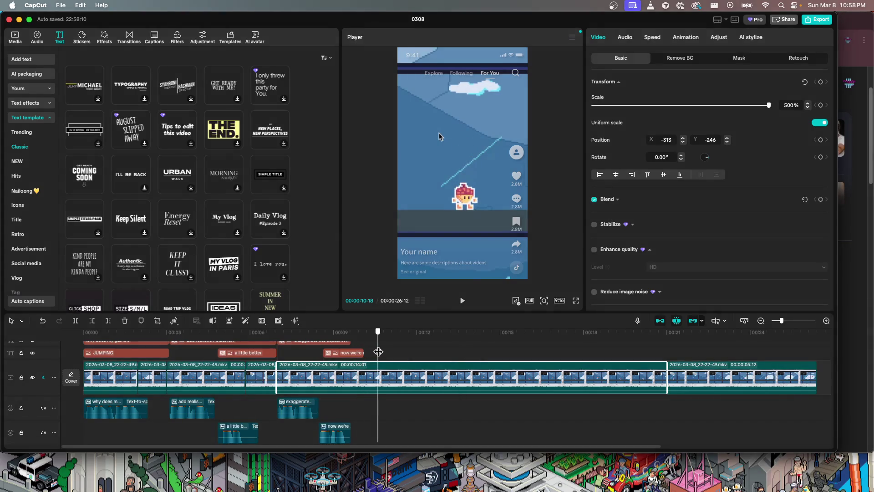
pyautogui.press('super+b')
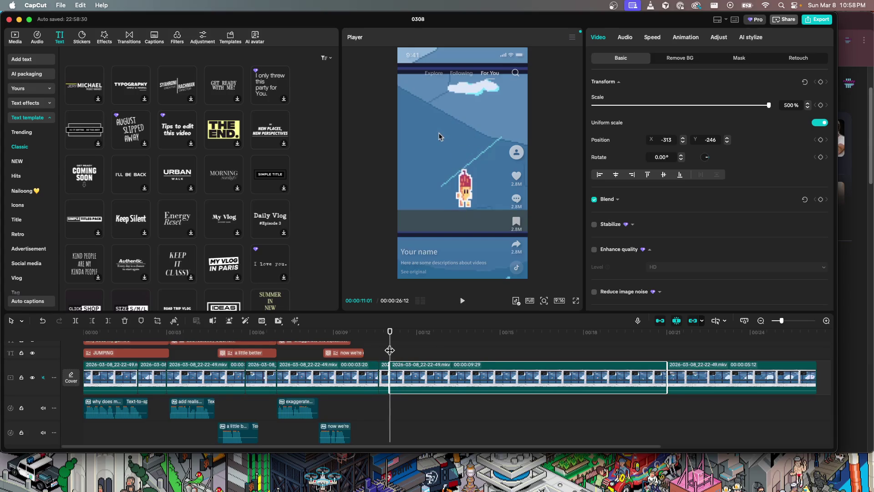
pyautogui.moveTo(378, 374); pyautogui.dragTo(390, 374)
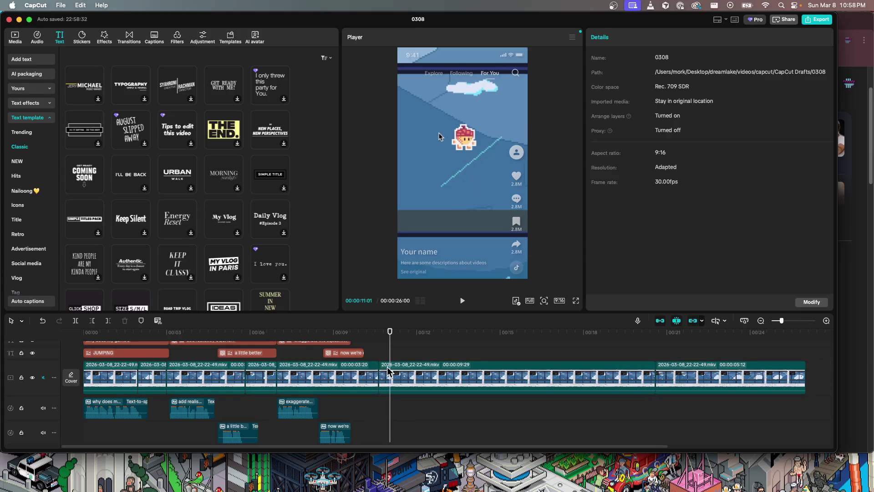
pyautogui.click(391, 362)
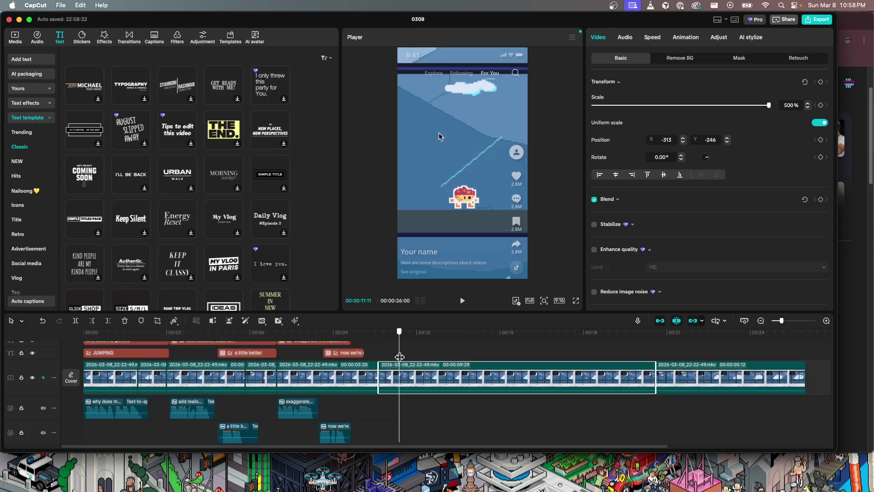
pyautogui.press('super+b')
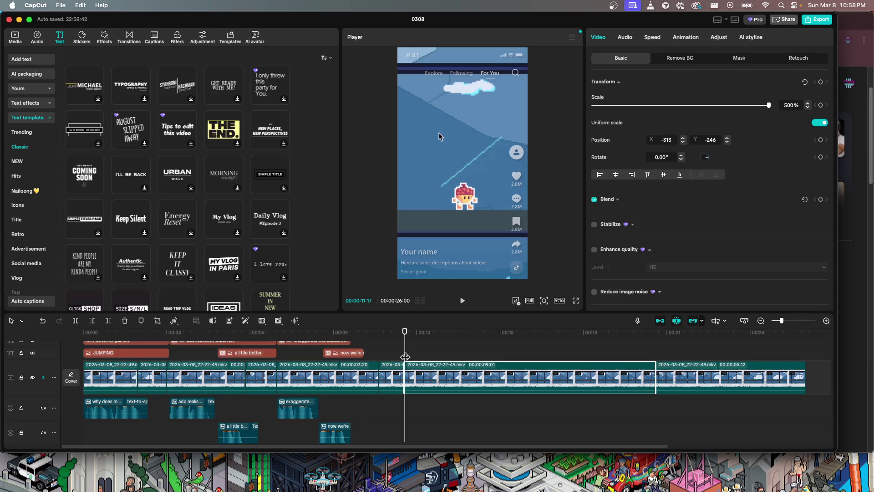
pyautogui.press('Delete')
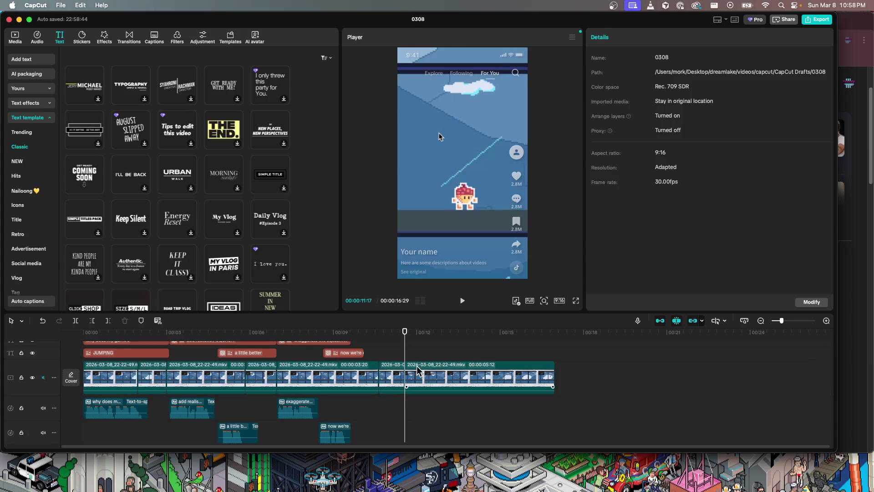
# - Slow the short clip to 0.10x, review it, then raise its speed to 0.30x
pyautogui.click(653, 38)
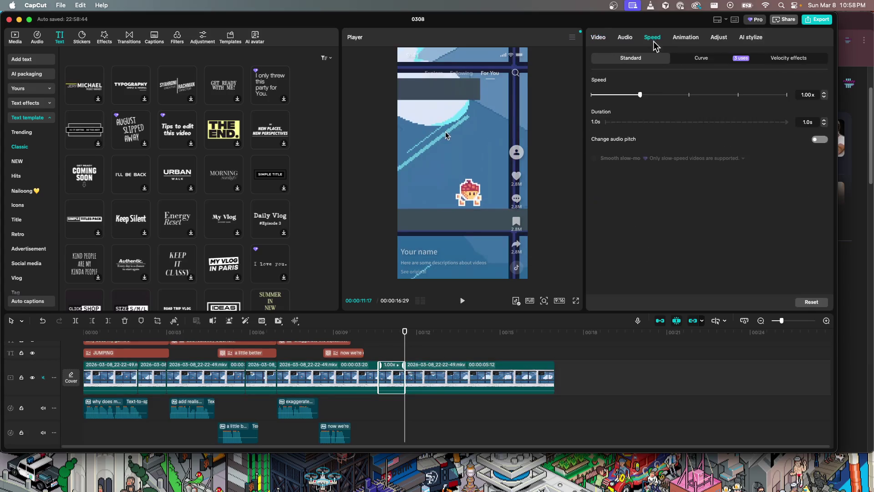
pyautogui.moveTo(637, 94); pyautogui.dragTo(588, 96)
pyautogui.press('space')
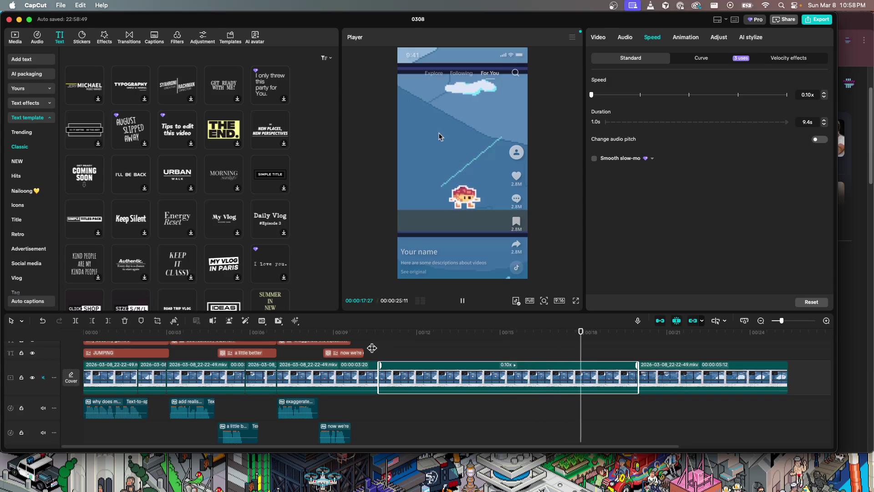
pyautogui.press('space')
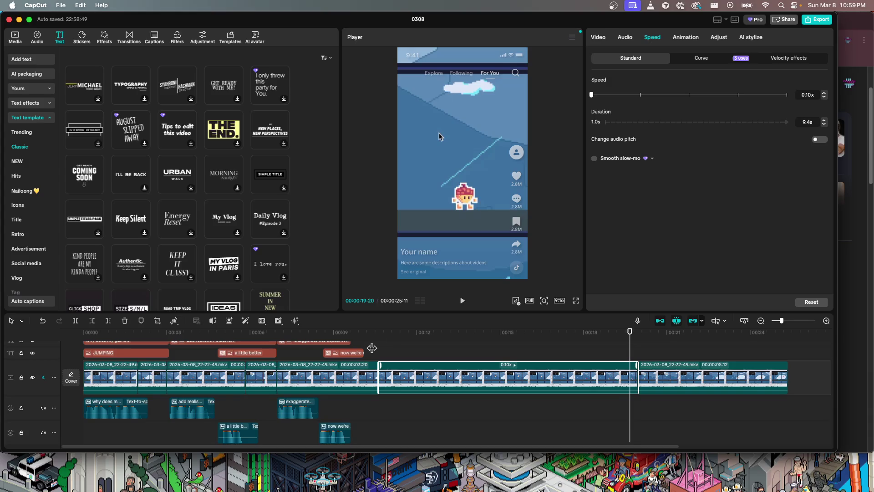
pyautogui.moveTo(592, 95); pyautogui.dragTo(600, 95)
pyautogui.moveTo(603, 95); pyautogui.dragTo(603, 95)
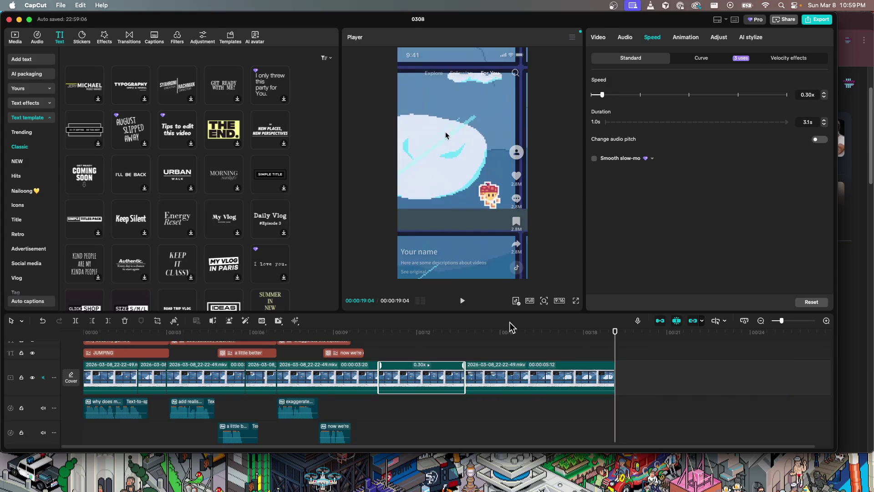
# - Preview the 0.30x clip from just before it, then return the playhead to 10:19
pyautogui.click(371, 342)
pyautogui.click(328, 338)
pyautogui.press('space')
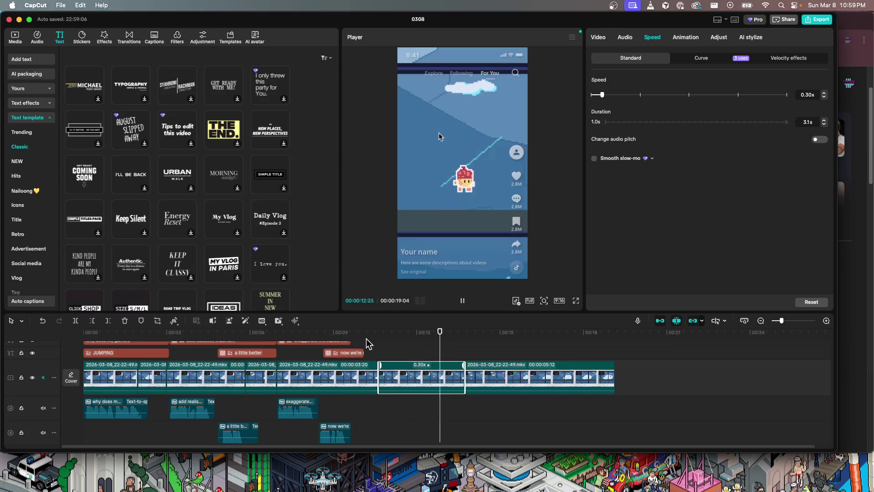
pyautogui.press('space')
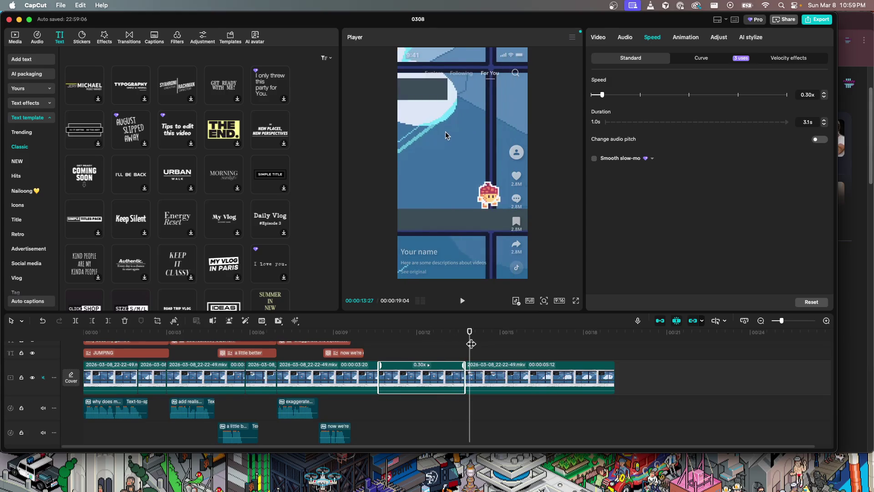
pyautogui.moveTo(471, 343); pyautogui.dragTo(380, 348)
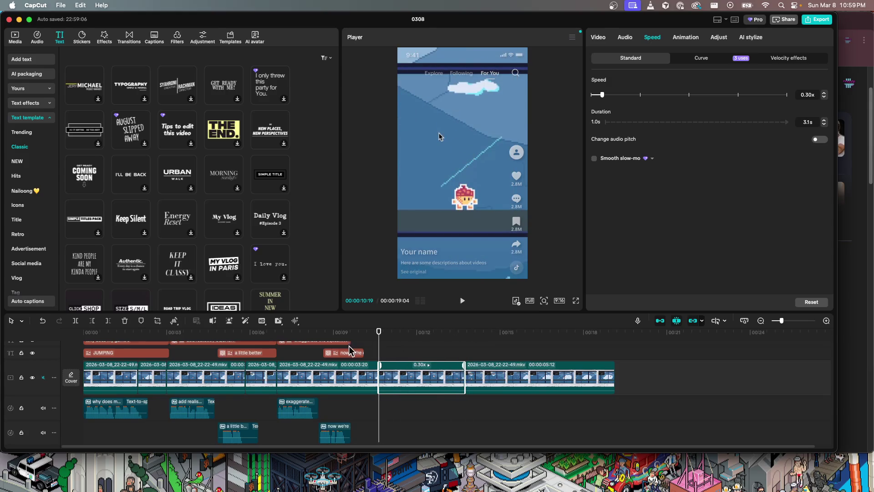
# - Paste a copy of the 'now we're' caption and rewrite it as 'watch this / little guy / bounce' on three lines
pyautogui.click(348, 353)
pyautogui.scroll(1, 358, 364)
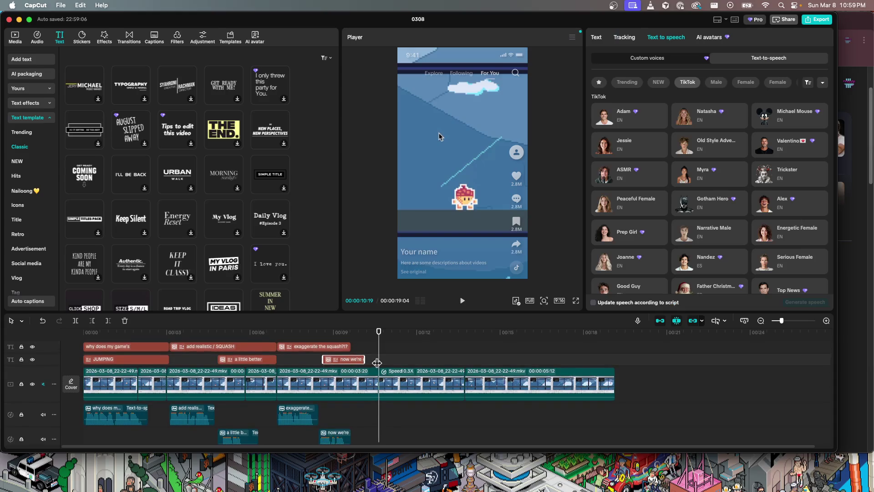
pyautogui.press('super+v')
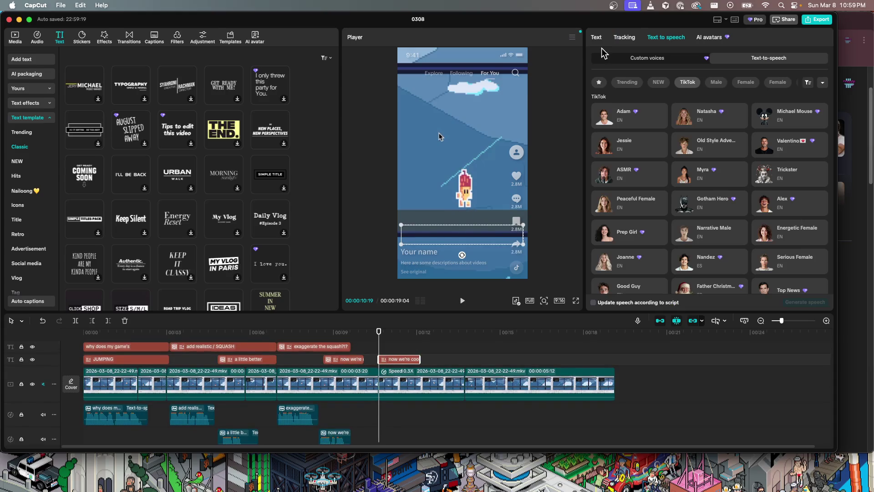
pyautogui.click(596, 40)
pyautogui.tripleClick(645, 91)
pyautogui.write('watch this little guy')
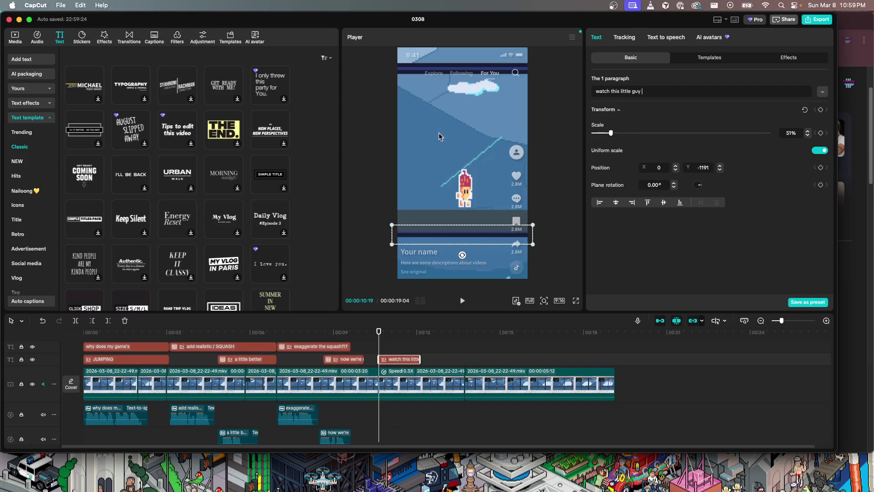
pyautogui.press('BackSpace')
pyautogui.press('BackSpace')
pyautogui.press('BackSpace')
pyautogui.press('BackSpace')
pyautogui.press('BackSpace')
pyautogui.press('BackSpace')
pyautogui.press('BackSpace')
pyautogui.press('BackSpace')
pyautogui.press('BackSpace')
pyautogui.press('BackSpace')
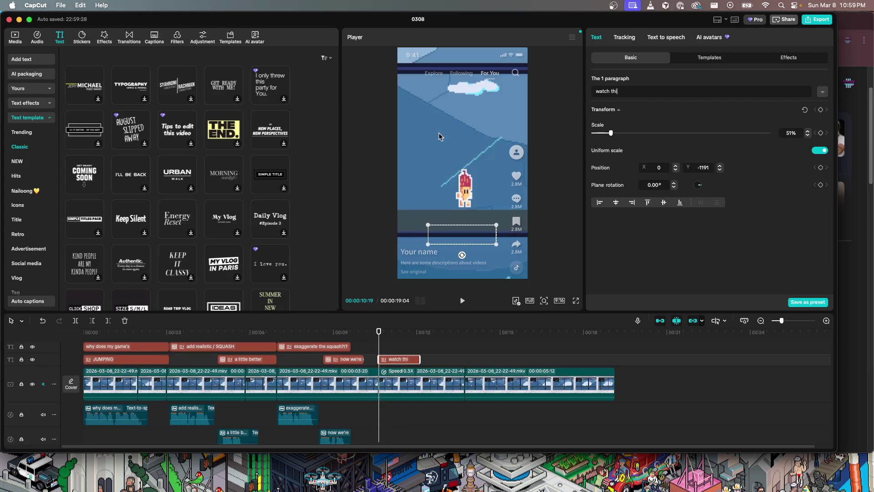
pyautogui.write('s')
pyautogui.press('Return')
pyautogui.write('little guy')
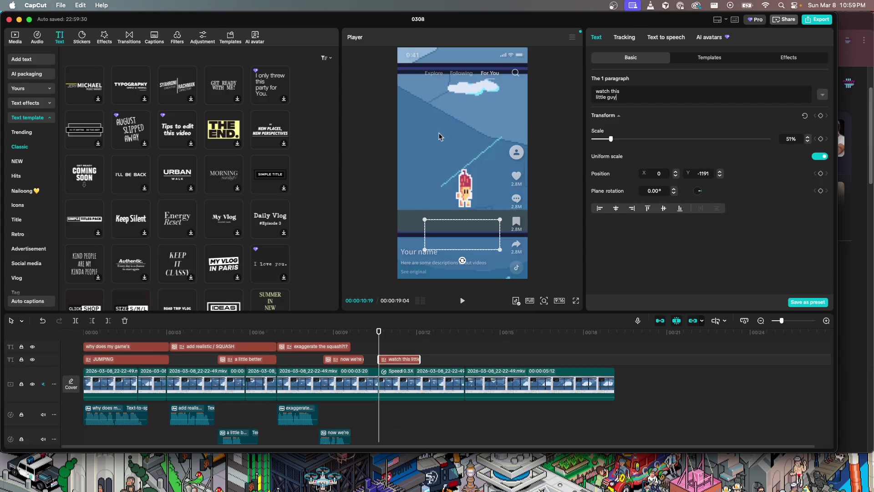
pyautogui.press('Return')
pyautogui.write('bounce')
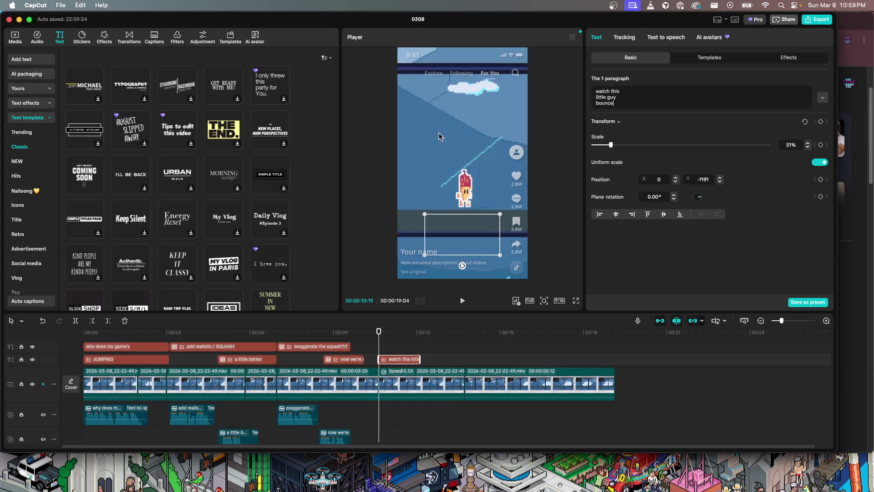
# - Preview the new caption, lengthen it, and start it slightly later
pyautogui.press('space')
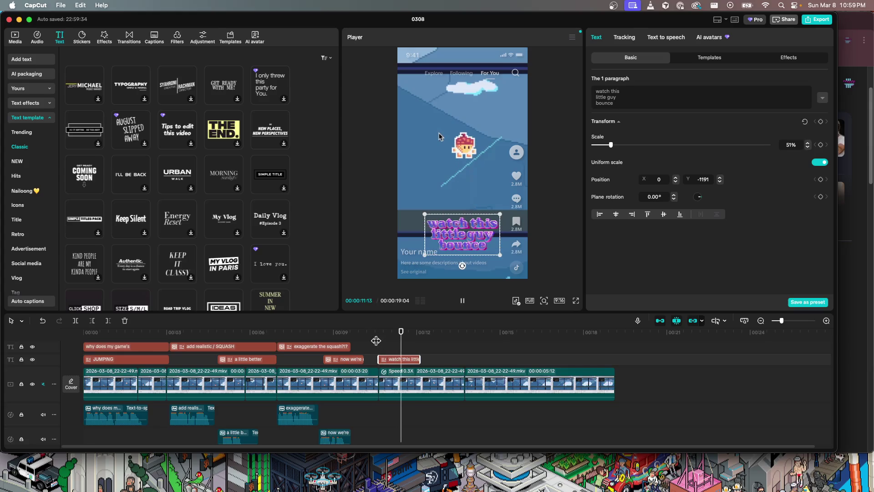
pyautogui.press('space')
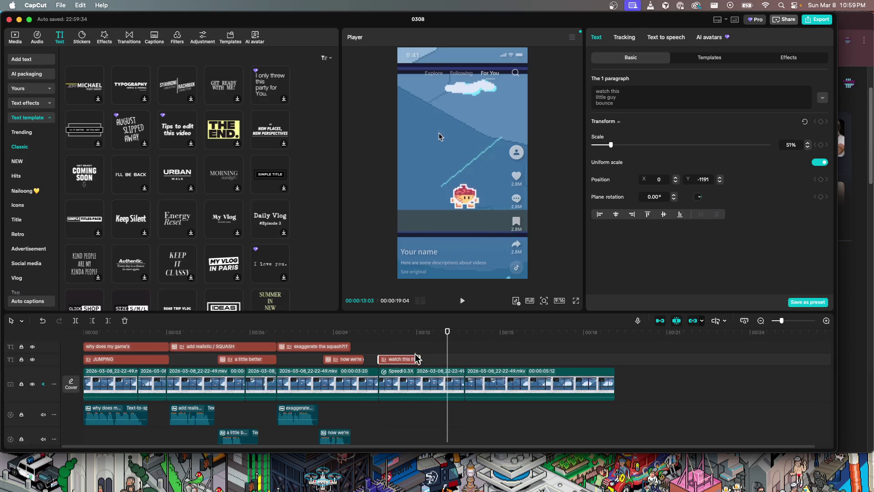
pyautogui.moveTo(419, 359); pyautogui.dragTo(448, 359)
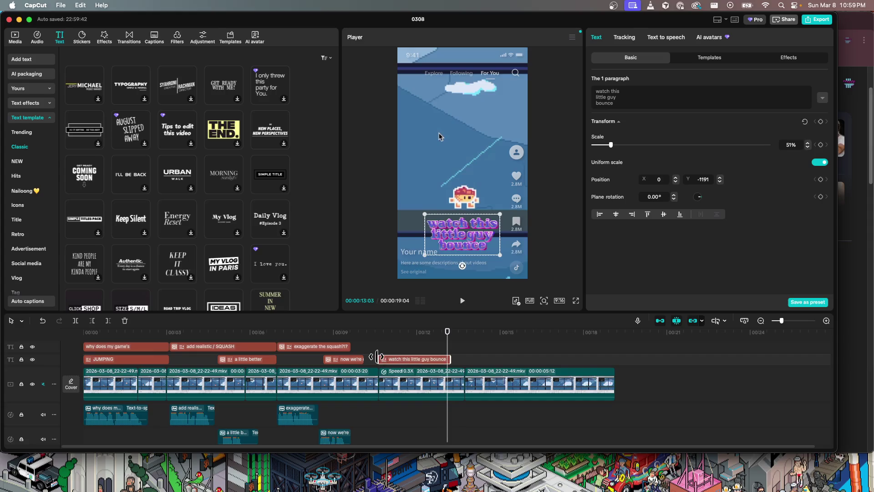
pyautogui.moveTo(379, 359); pyautogui.dragTo(379, 359)
# - Generate an Adam voiceover for the 'watch this little guy bounce' caption
pyautogui.click(670, 38)
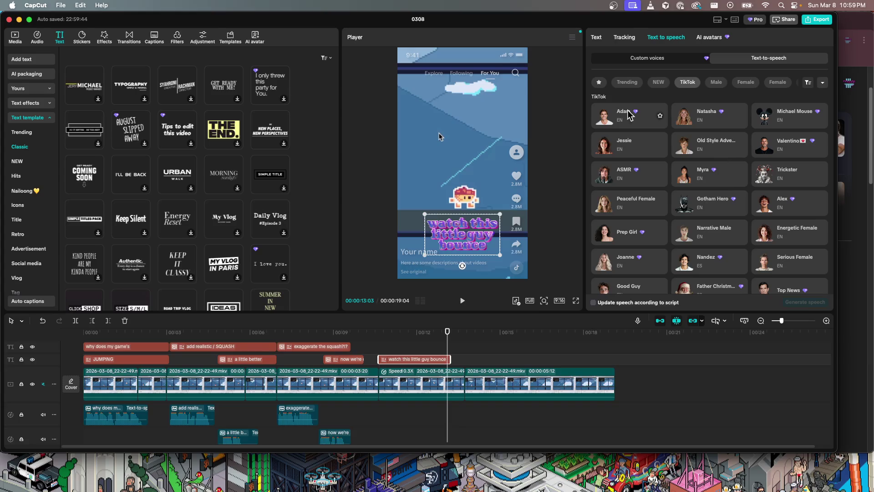
pyautogui.click(601, 120)
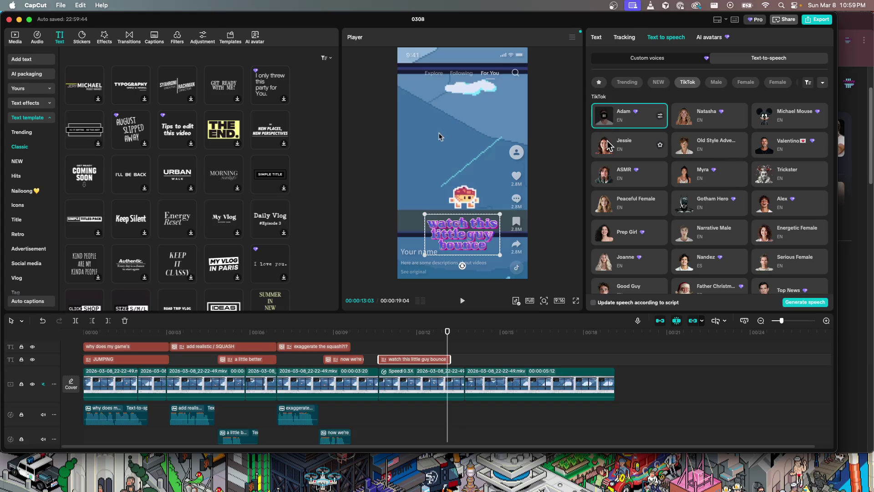
pyautogui.click(817, 303)
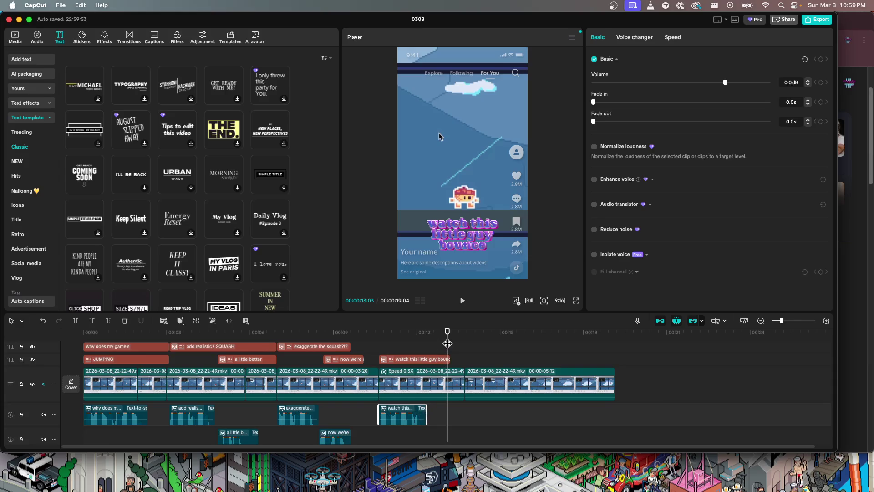
# - Split the new voiceover clip at 11:19
pyautogui.moveTo(447, 344); pyautogui.dragTo(392, 344)
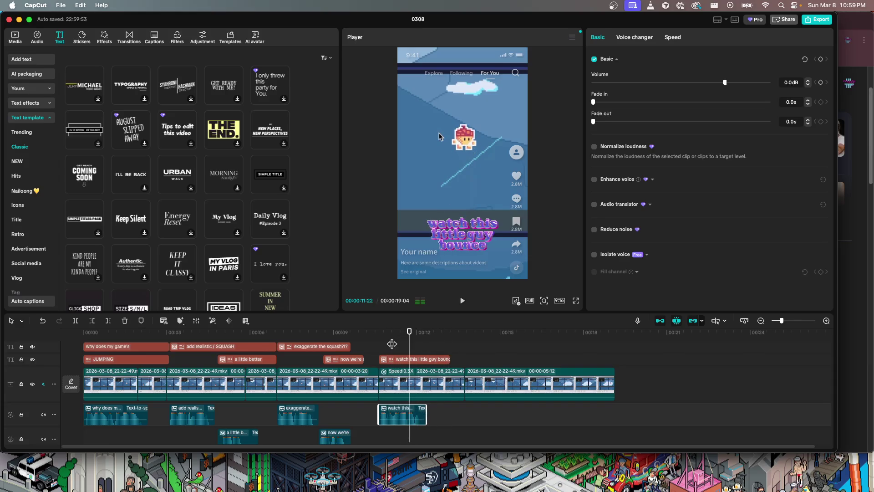
pyautogui.moveTo(408, 341); pyautogui.dragTo(407, 343)
pyautogui.press('super+b')
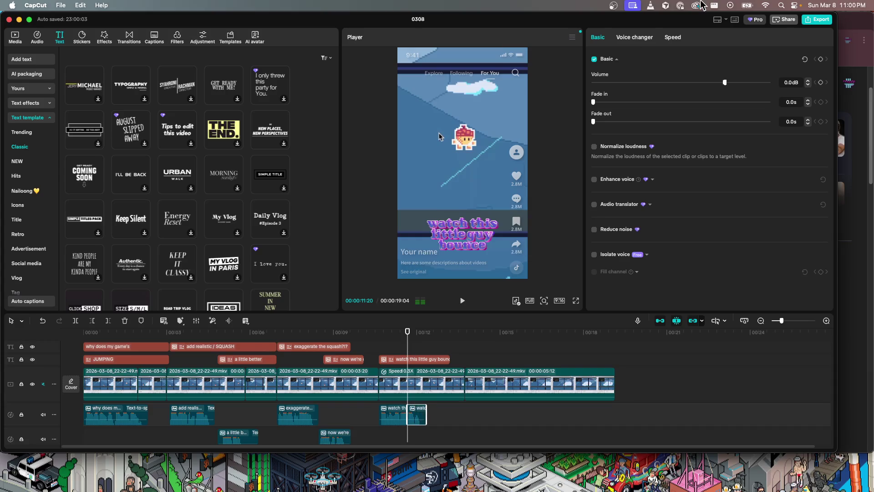
pyautogui.click(673, 37)
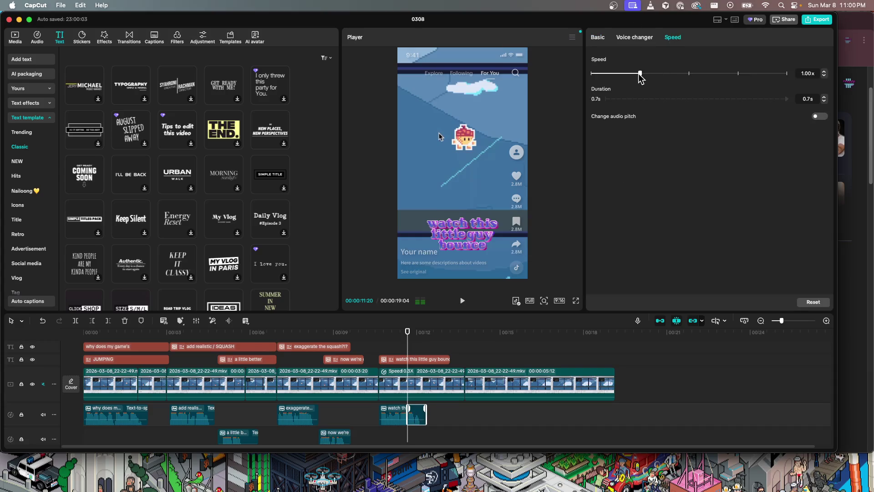
# - Slow a voiceover piece to 0.50x, preview it, move it later, and delete the slowed copy
pyautogui.moveTo(635, 73); pyautogui.dragTo(616, 74)
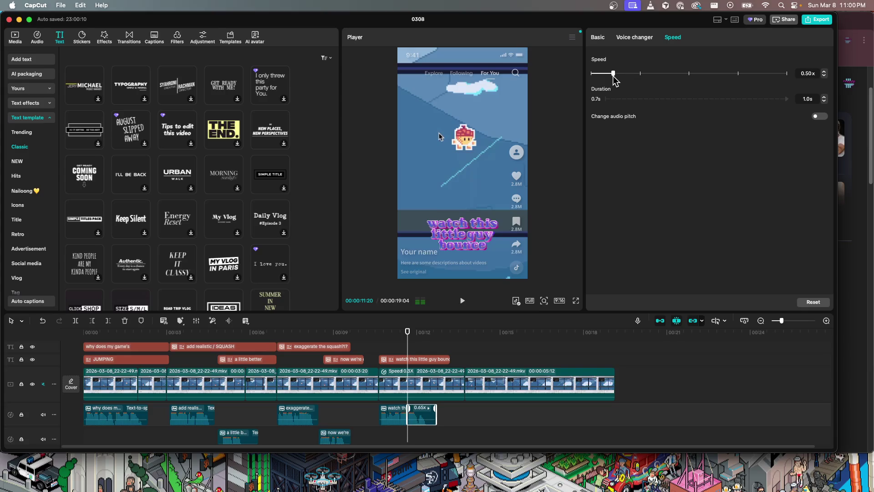
pyautogui.moveTo(408, 340); pyautogui.dragTo(375, 340)
pyautogui.press('space')
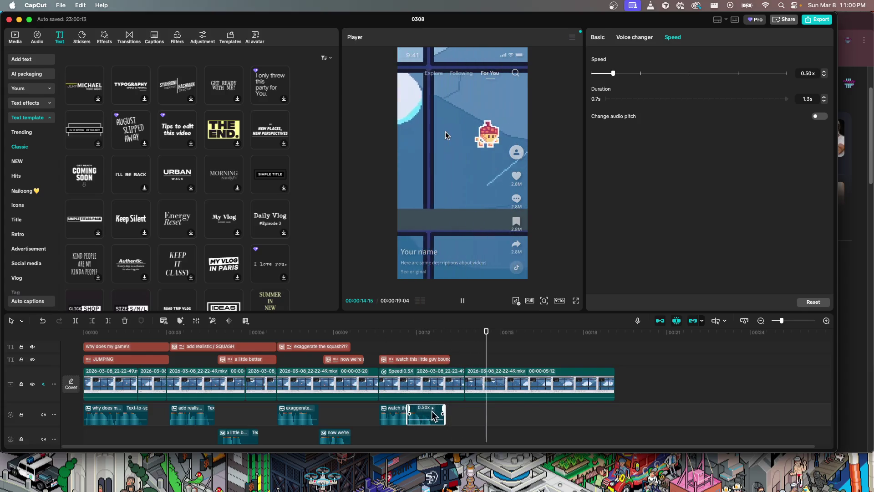
pyautogui.moveTo(421, 412)
pyautogui.mouseDown()
pyautogui.moveTo(502, 406)
pyautogui.moveTo(453, 419)
pyautogui.moveTo(476, 412)
pyautogui.mouseUp()
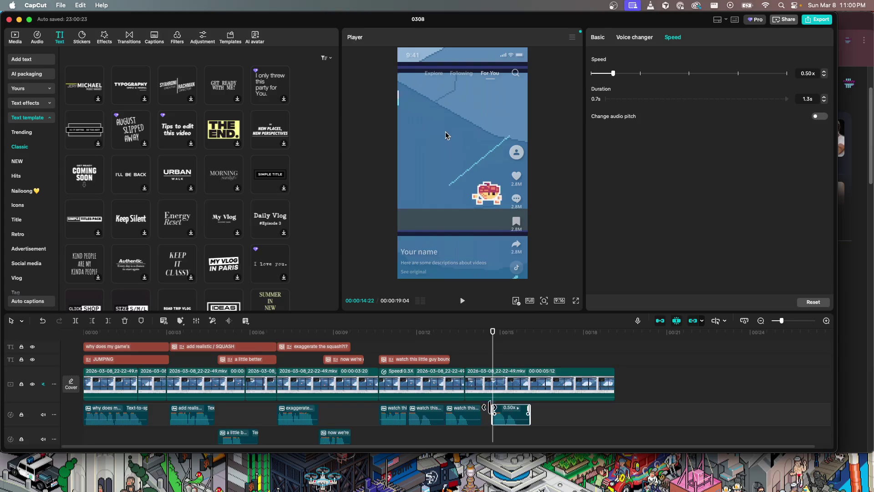
pyautogui.press('Delete')
# - Replay from about 11 seconds and delete the extra voiceover copy, keeping the 0.50x clip selected
pyautogui.click(400, 338)
pyautogui.press('space')
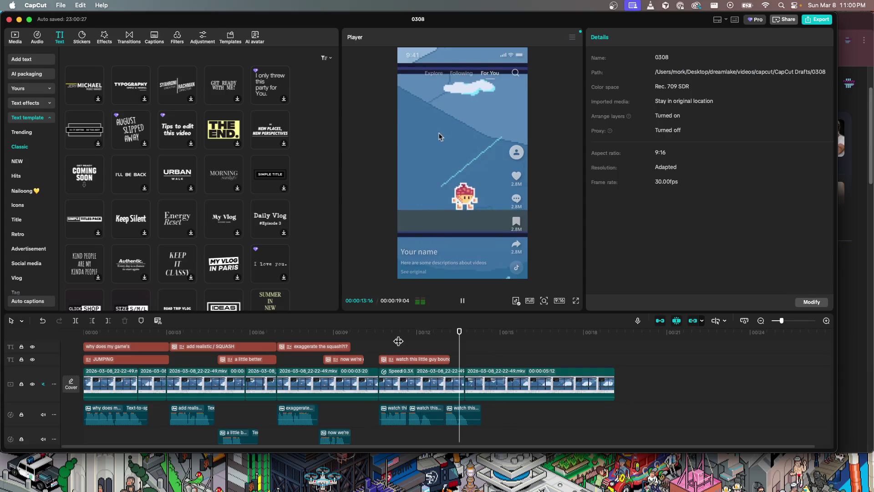
pyautogui.press('space')
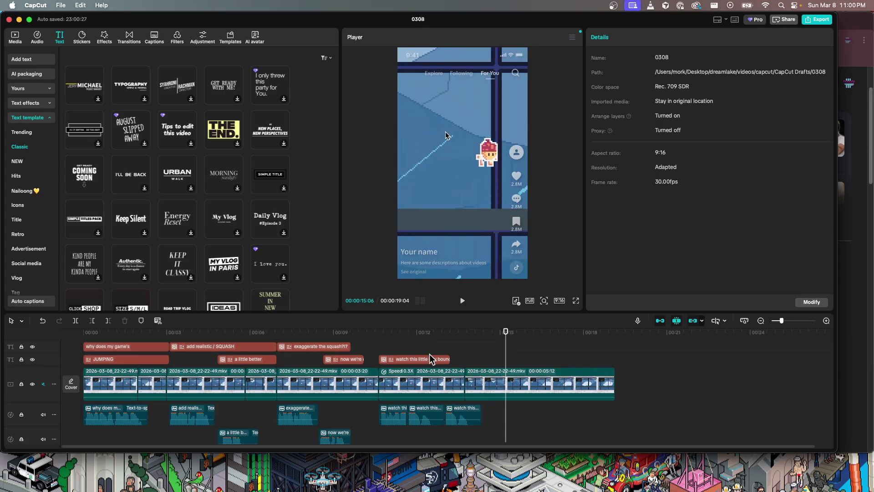
pyautogui.click(460, 415)
pyautogui.press('Delete')
pyautogui.click(430, 415)
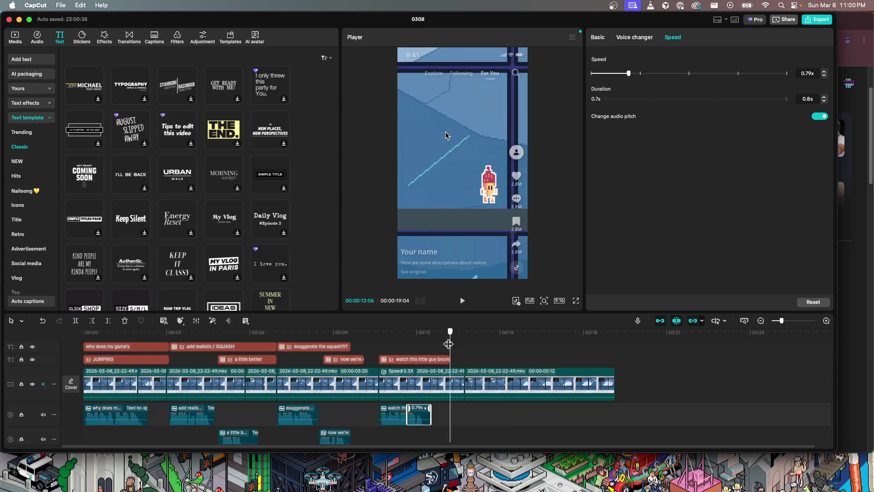
# - Set the voiceover piece's speed to 0.59x, replaying the section to check it
pyautogui.moveTo(502, 344); pyautogui.dragTo(404, 347)
pyautogui.press('space')
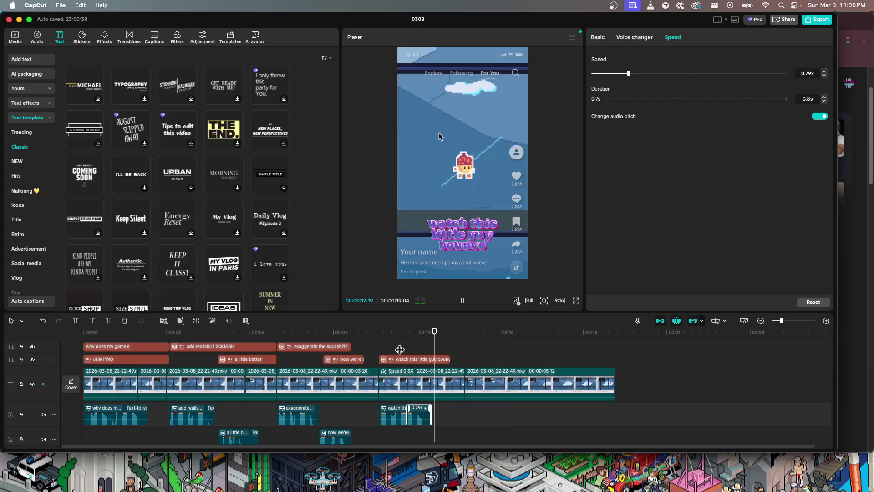
pyautogui.moveTo(471, 347); pyautogui.dragTo(379, 349)
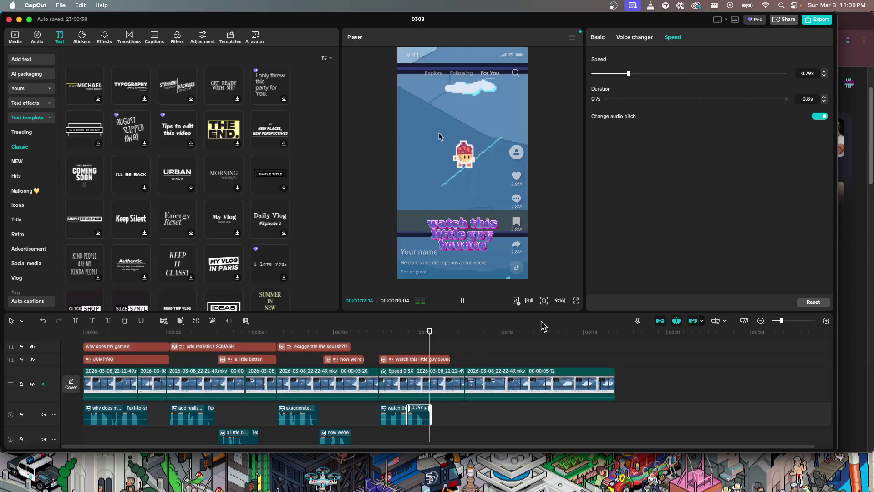
pyautogui.press('space')
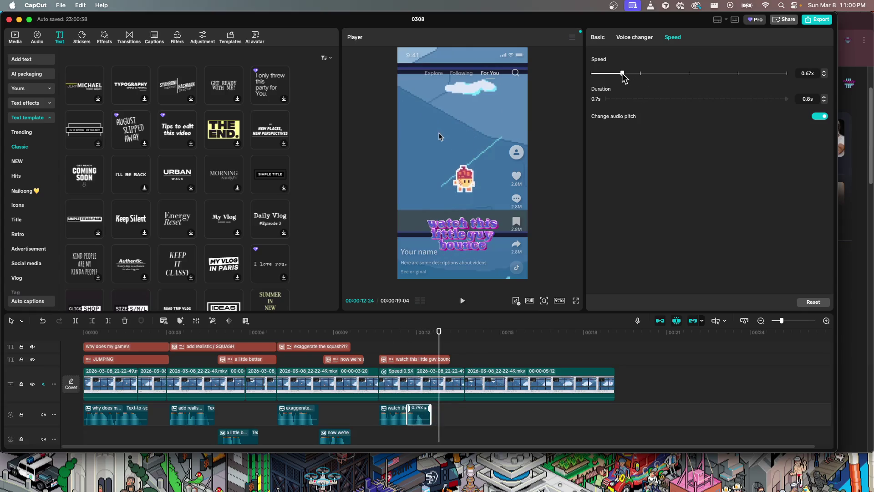
pyautogui.moveTo(619, 77); pyautogui.dragTo(617, 75)
pyautogui.click(381, 353)
pyautogui.press('space')
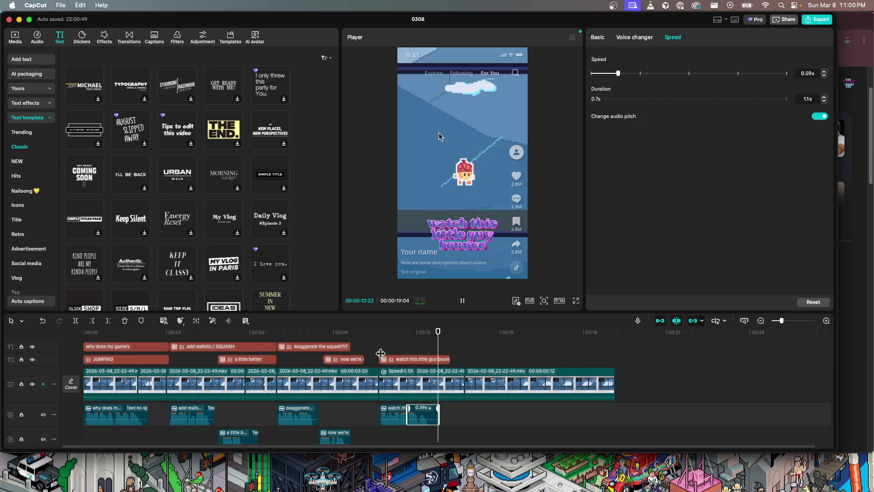
# - Trim the 0.59x voiceover to 0.8s and replay from about 10 seconds to check timing
pyautogui.click(423, 411)
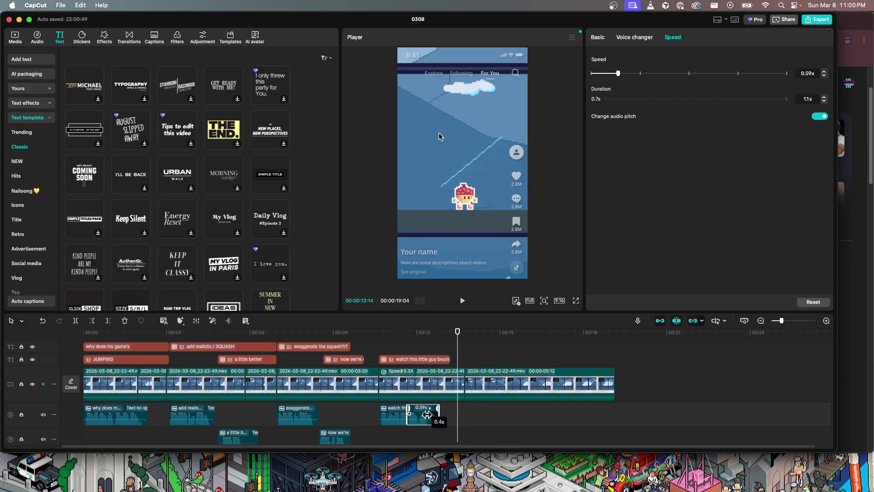
pyautogui.moveTo(439, 411); pyautogui.dragTo(469, 414)
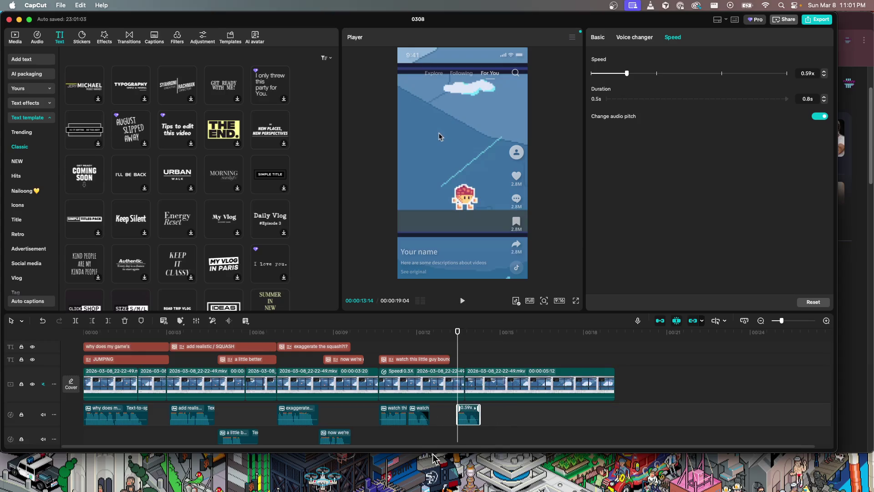
pyautogui.click(516, 384)
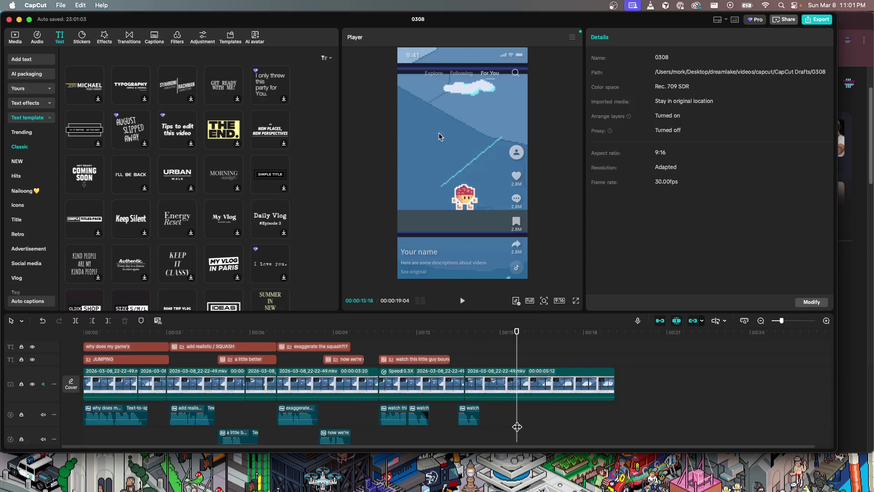
pyautogui.click(473, 414)
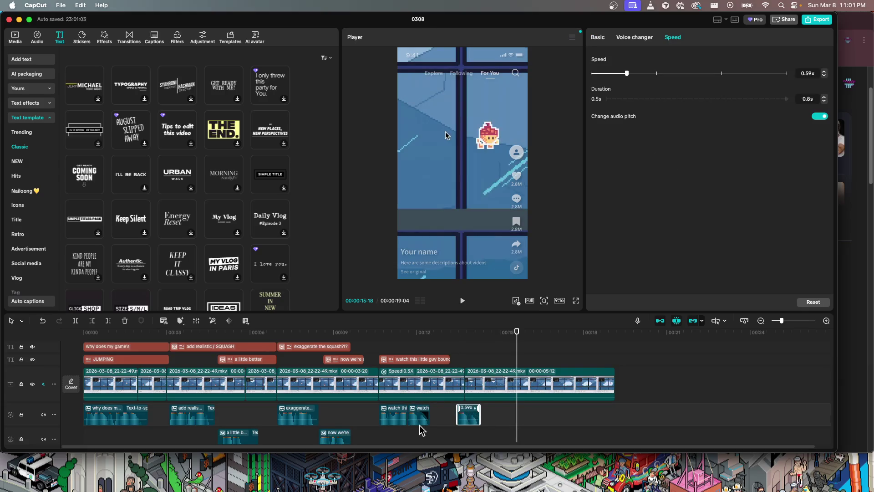
pyautogui.press('Delete')
pyautogui.press('cmd+z')
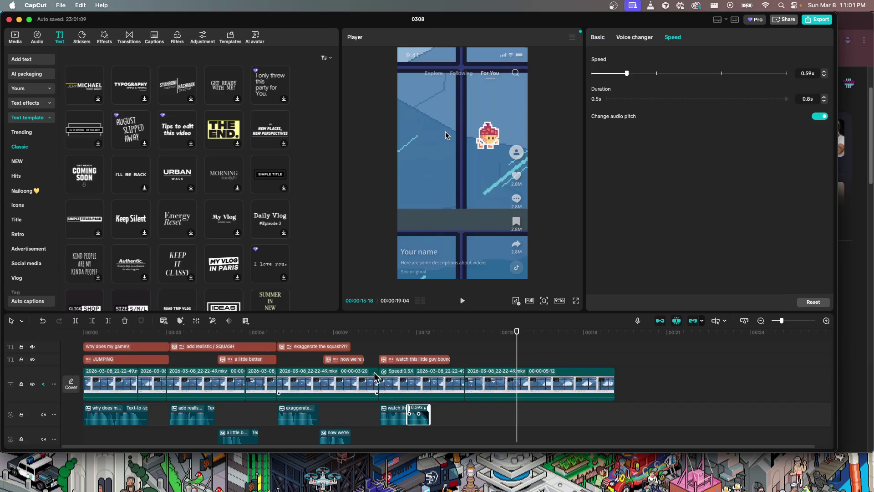
pyautogui.click(376, 341)
pyautogui.press('space')
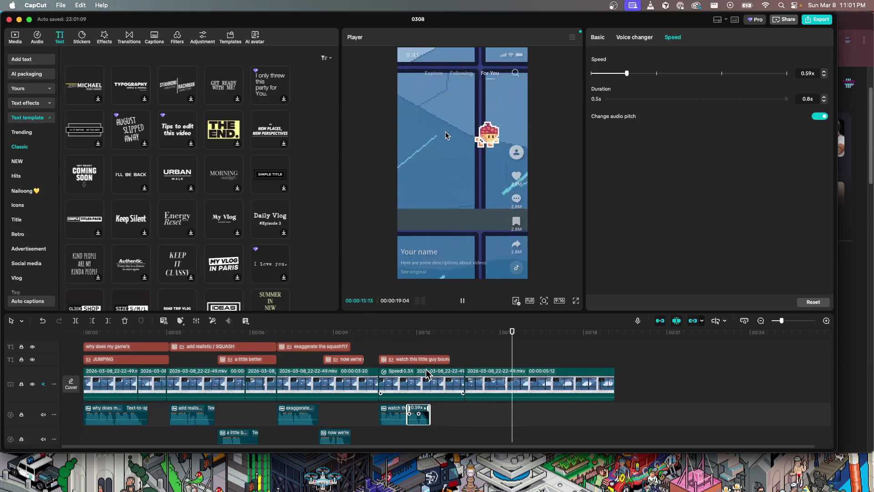
pyautogui.press('space')
pyautogui.press('space')
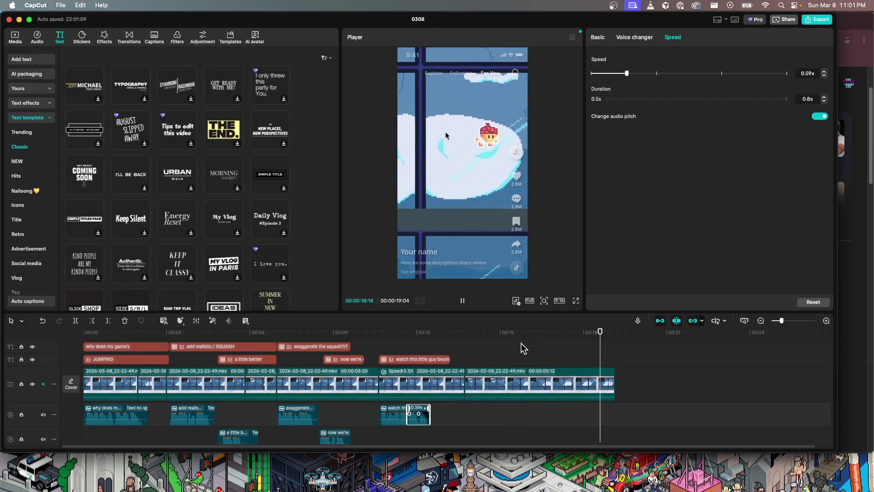
pyautogui.press('space')
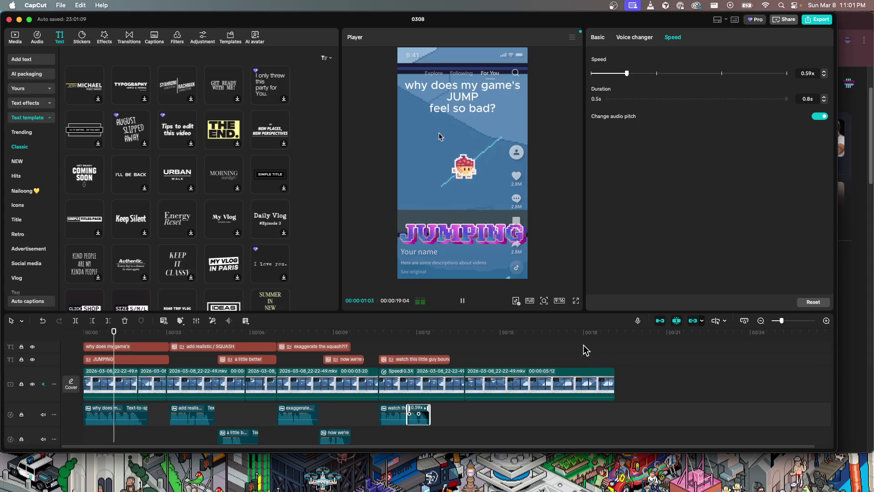
pyautogui.click(466, 353)
pyautogui.click(477, 340)
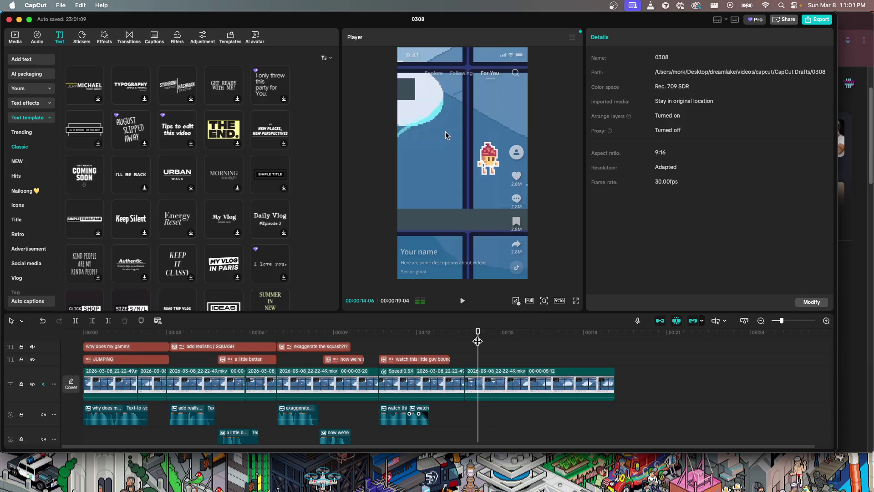
# - Scroll through the text templates and bring up the Caption template collection
pyautogui.scroll(-5, 203, 193)
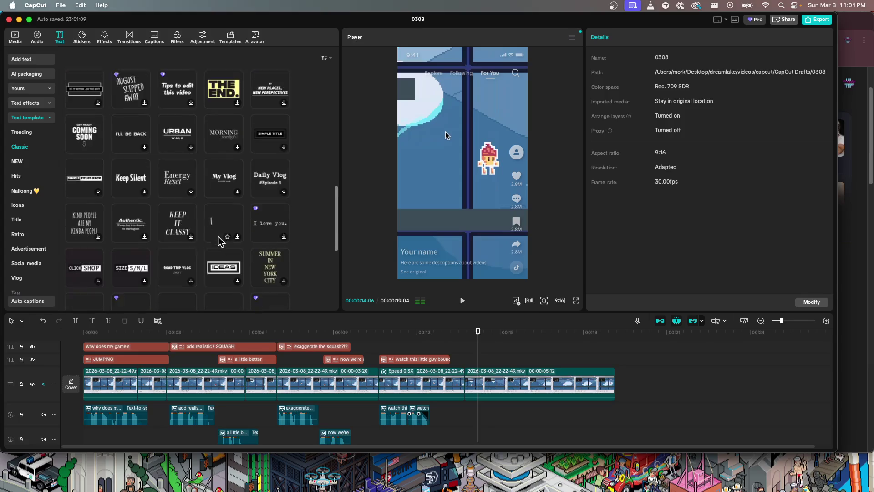
pyautogui.scroll(-1, 223, 220)
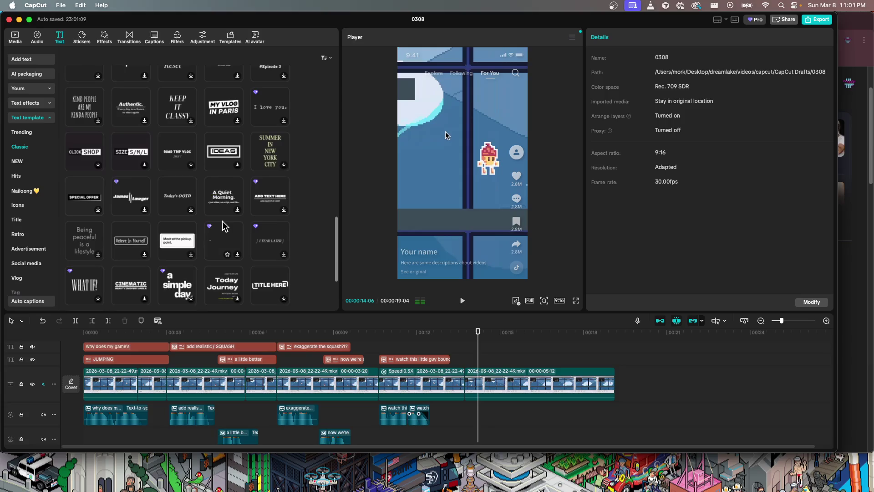
pyautogui.scroll(-4, 118, 239)
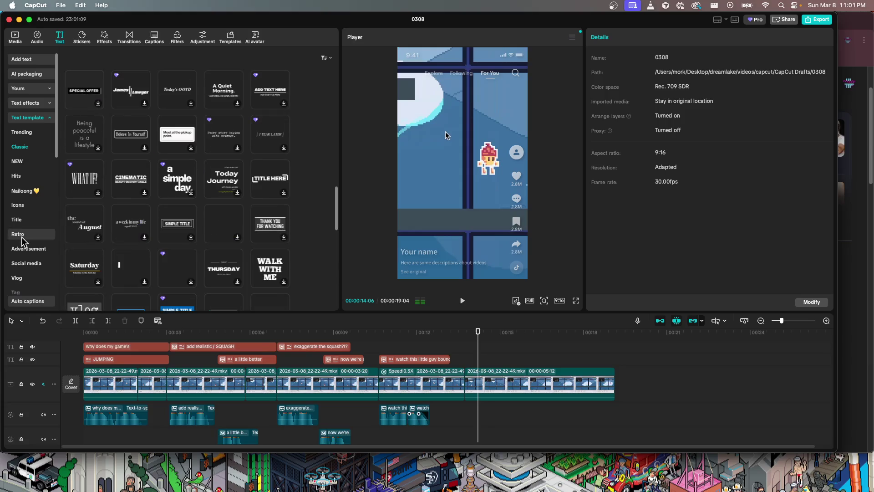
pyautogui.scroll(-2, 37, 264)
pyautogui.scroll(-3, 36, 264)
pyautogui.scroll(-3, 36, 264)
pyautogui.scroll(-2, 37, 264)
pyautogui.scroll(-5, 36, 245)
pyautogui.scroll(-6, 36, 236)
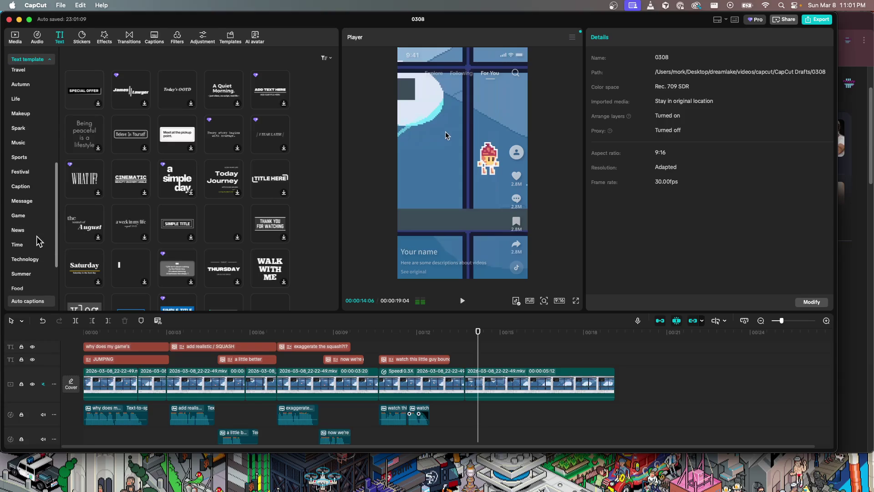
pyautogui.click(30, 187)
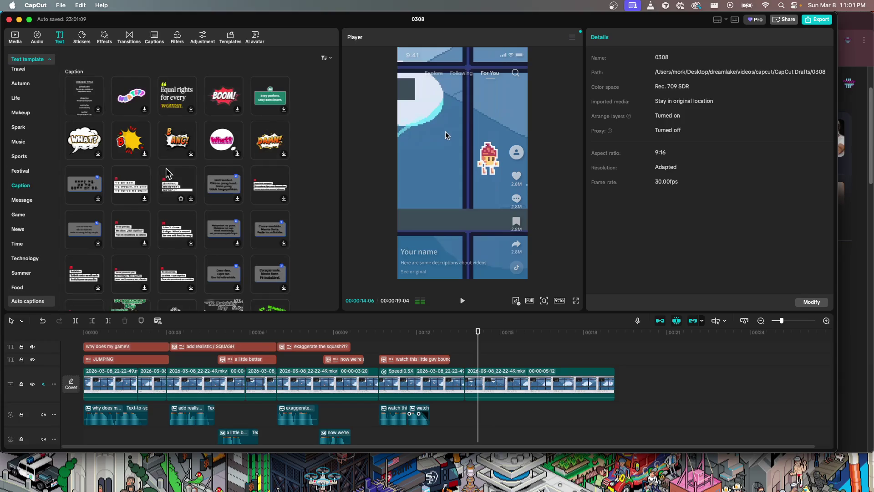
# - Download the St. Patrick's caption template
pyautogui.scroll(-3, 201, 160)
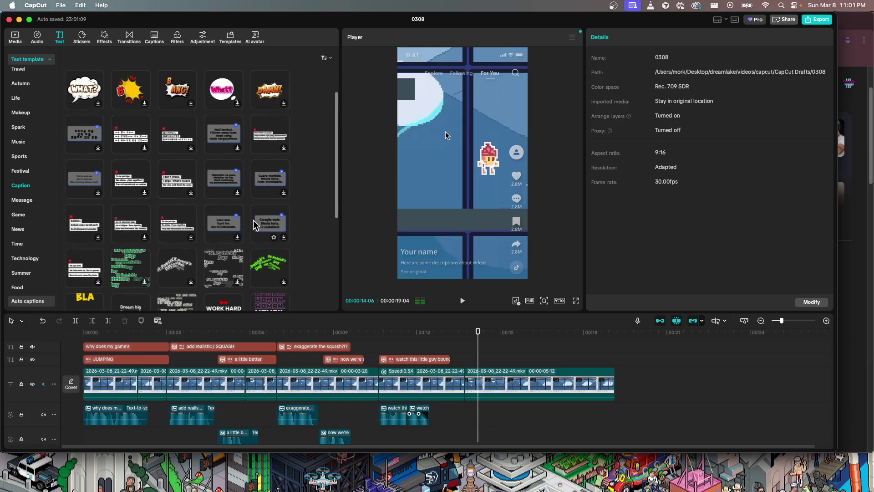
pyautogui.scroll(-1, 177, 226)
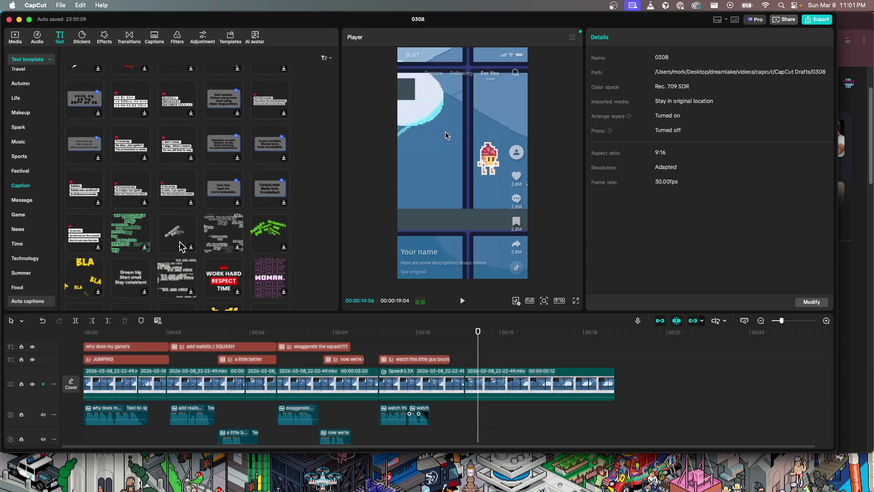
pyautogui.click(177, 234)
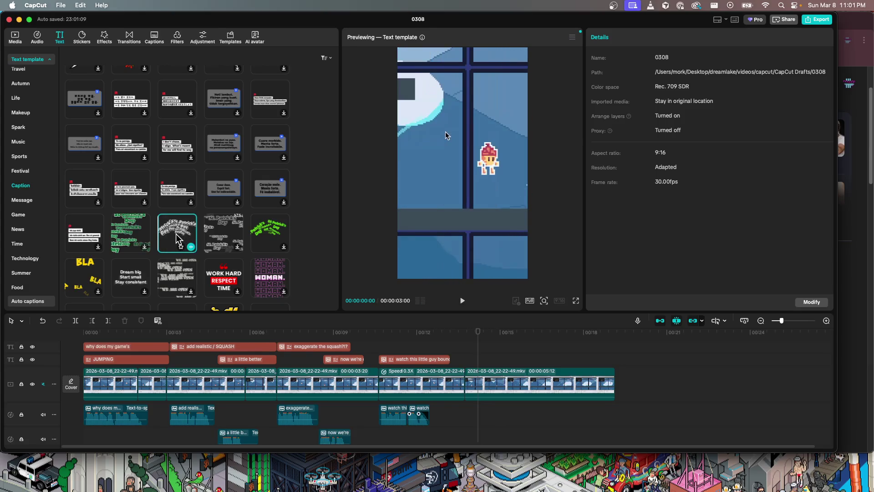
# - Preview the 'Dream big' template and drag it onto the timeline near 14 seconds
pyautogui.scroll(-2, 173, 249)
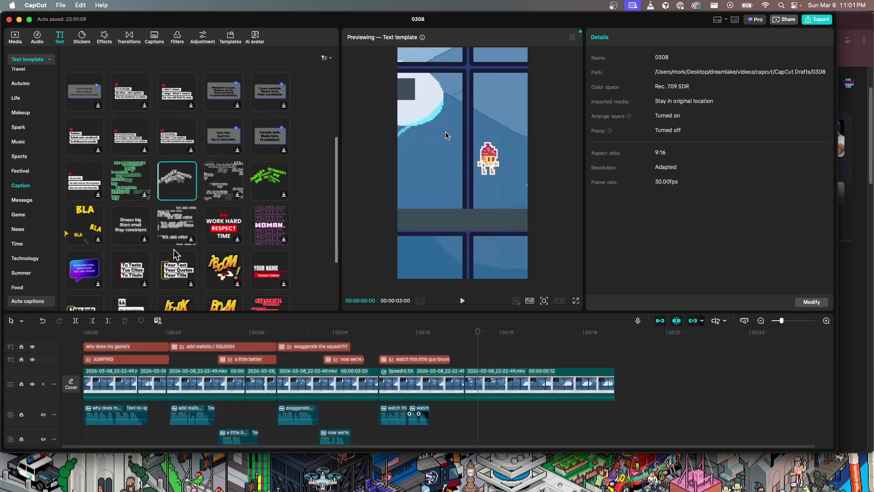
pyautogui.click(132, 228)
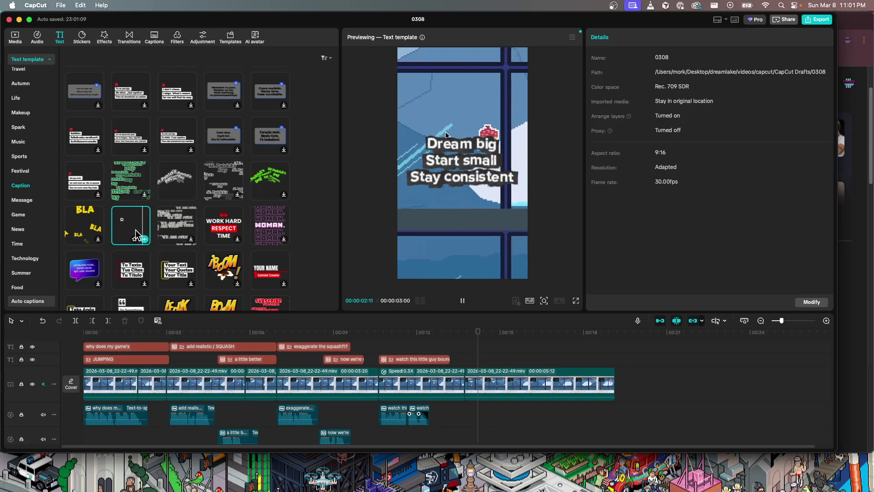
pyautogui.scroll(-2, 150, 225)
pyautogui.moveTo(140, 170)
pyautogui.moveTo(349, 235); pyautogui.dragTo(478, 359)
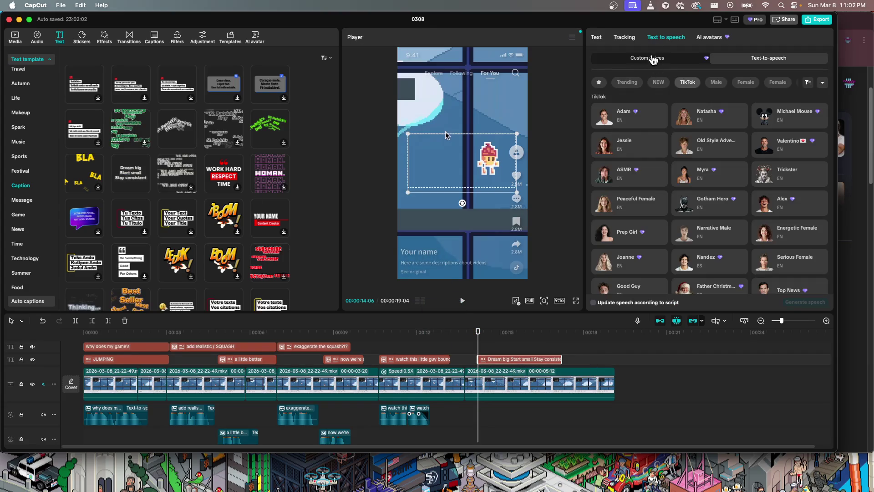
# - Replace the template wording with "hopefully you'll never have to ask yourself."
pyautogui.click(602, 38)
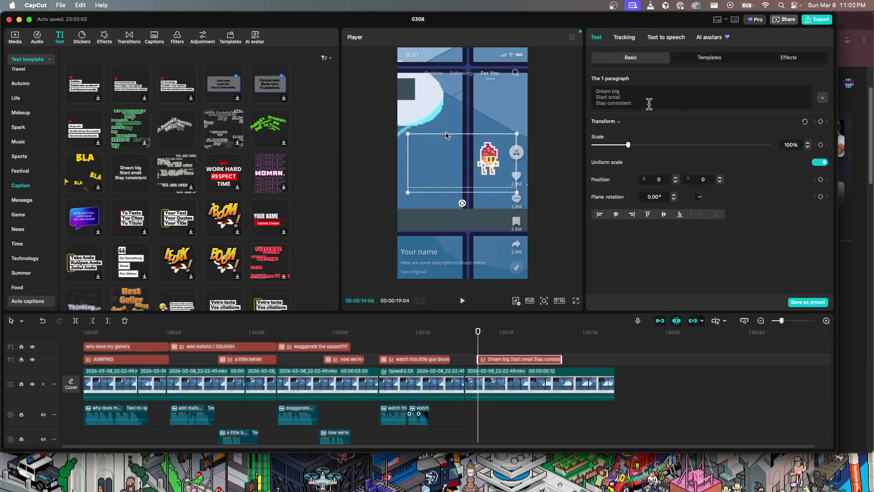
pyautogui.press('super+a')
pyautogui.write('hop')
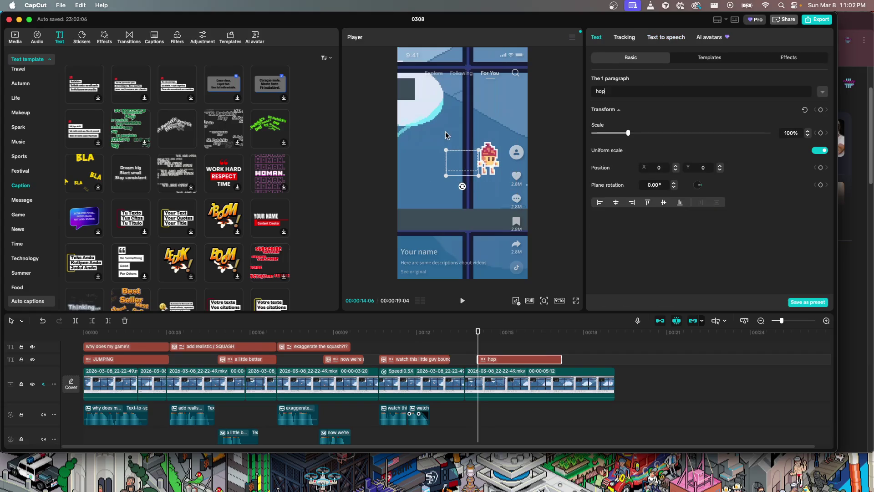
pyautogui.write("efully you'll")
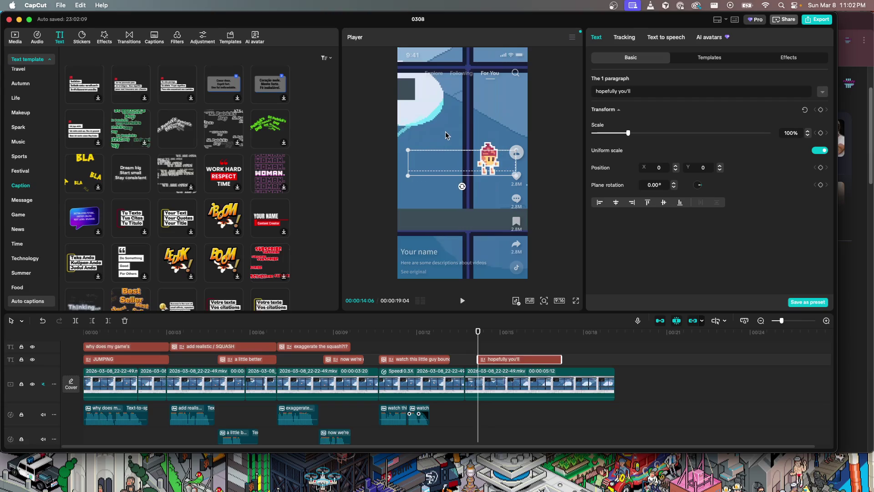
pyautogui.press('Return')
pyautogui.write('never have')
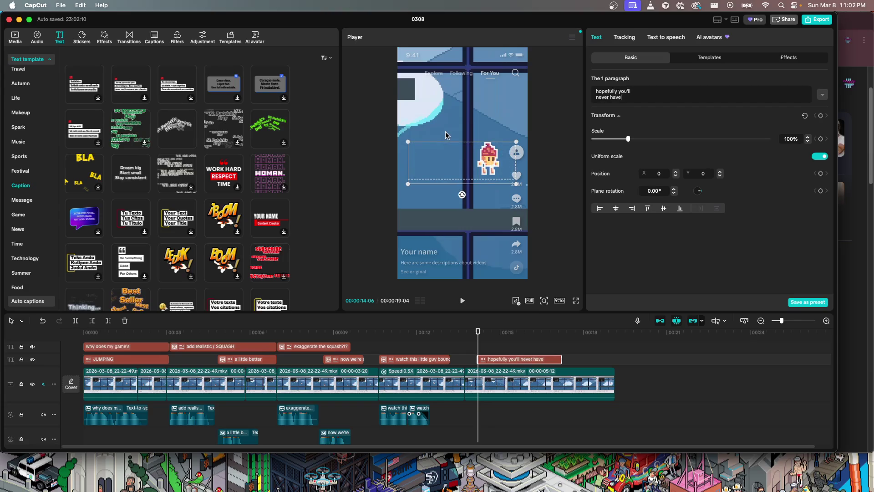
pyautogui.write('sk yourself...')
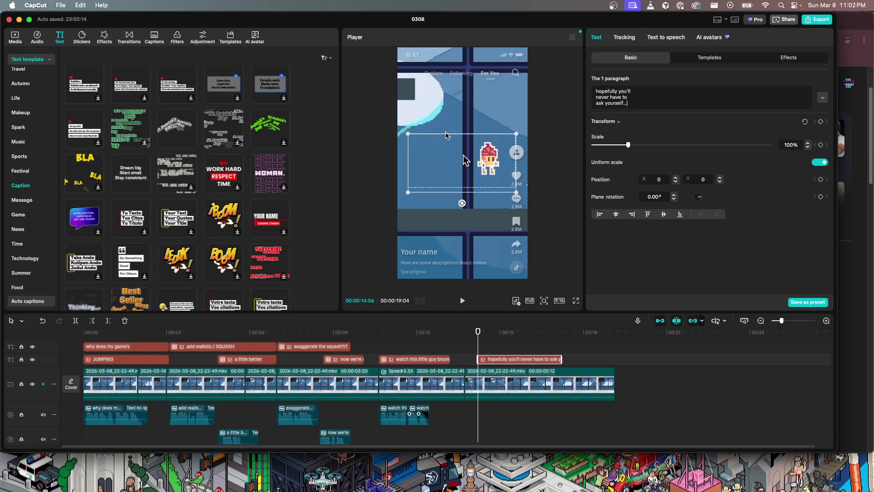
# - Move the caption up near the top of the frame and play back to check it
pyautogui.moveTo(477, 154); pyautogui.dragTo(478, 105)
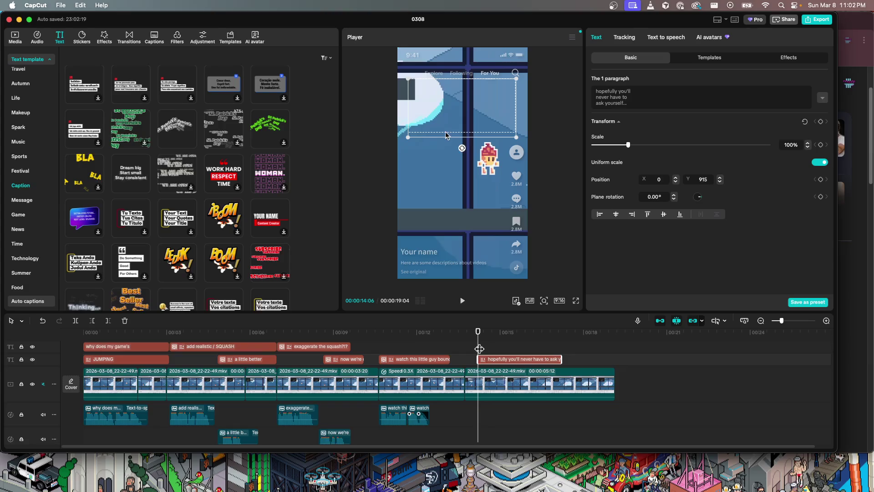
pyautogui.press('space')
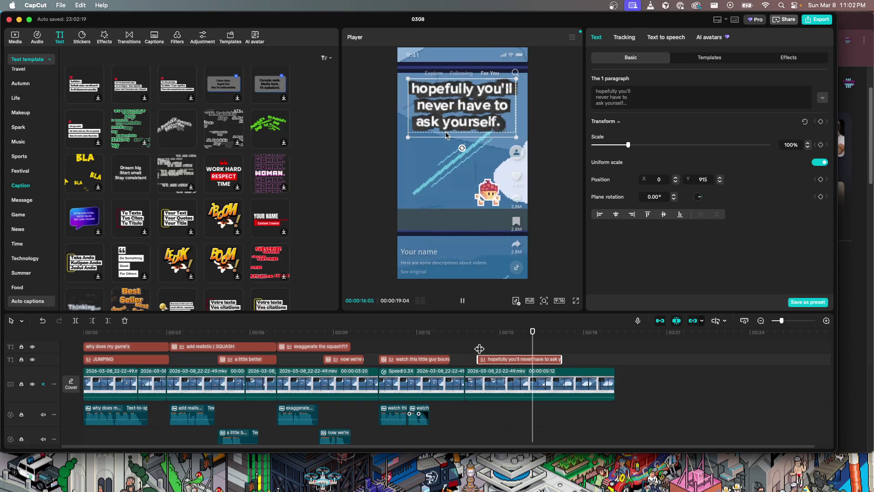
pyautogui.press('space')
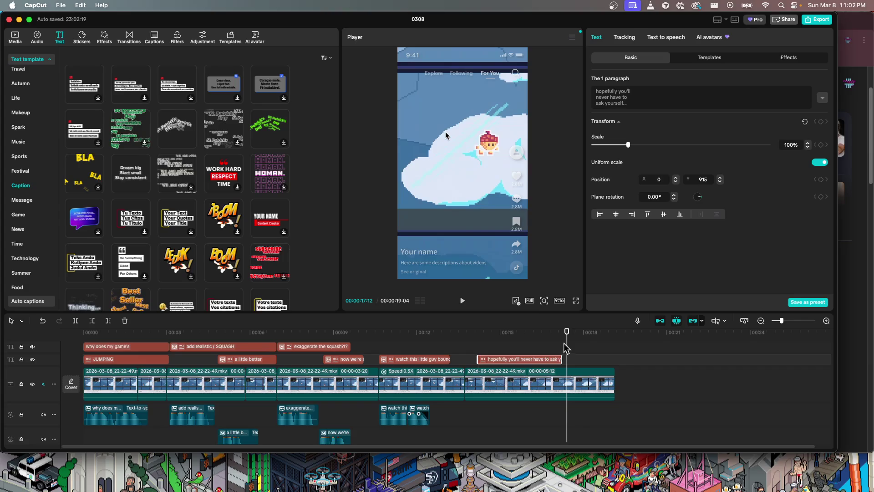
pyautogui.moveTo(566, 349); pyautogui.dragTo(563, 346)
# - Shift the closing caption slightly earlier and put the playhead at its end
pyautogui.moveTo(518, 362); pyautogui.dragTo(511, 362)
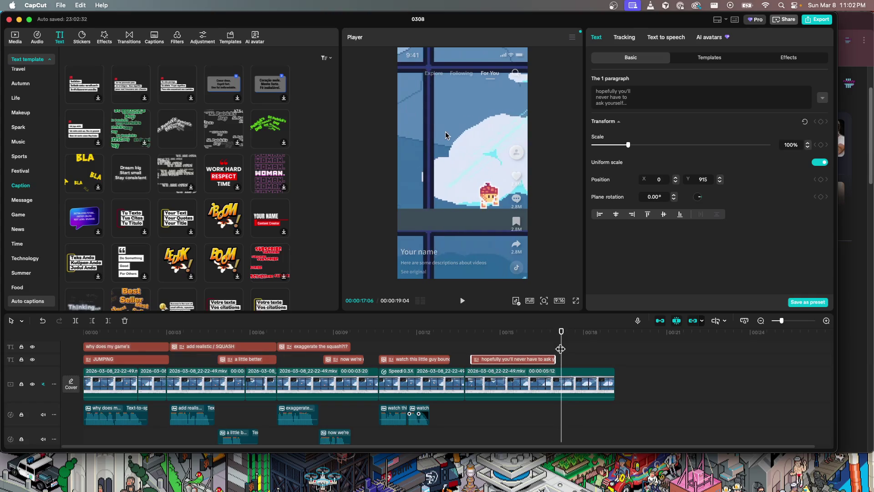
pyautogui.moveTo(561, 348); pyautogui.dragTo(552, 350)
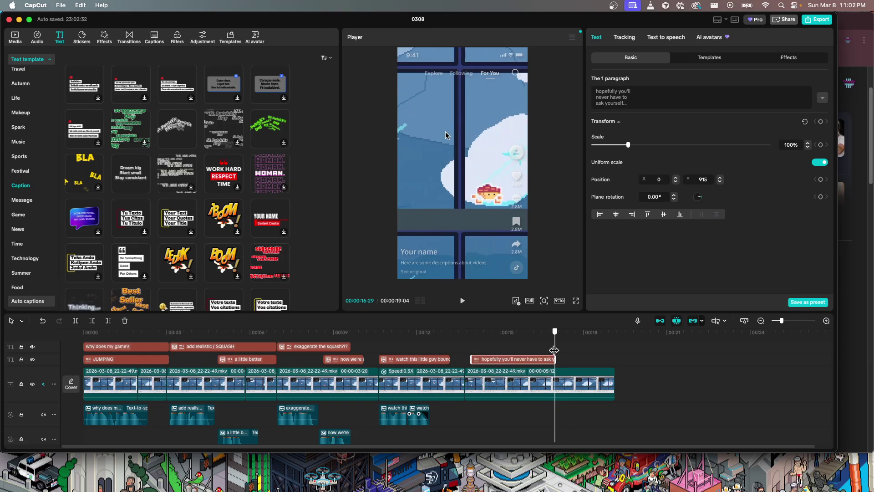
pyautogui.moveTo(556, 346); pyautogui.dragTo(563, 347)
# - Trim the last gameplay clip to end with the caption at 00:00:17:07, then reselect the caption
pyautogui.click(607, 373)
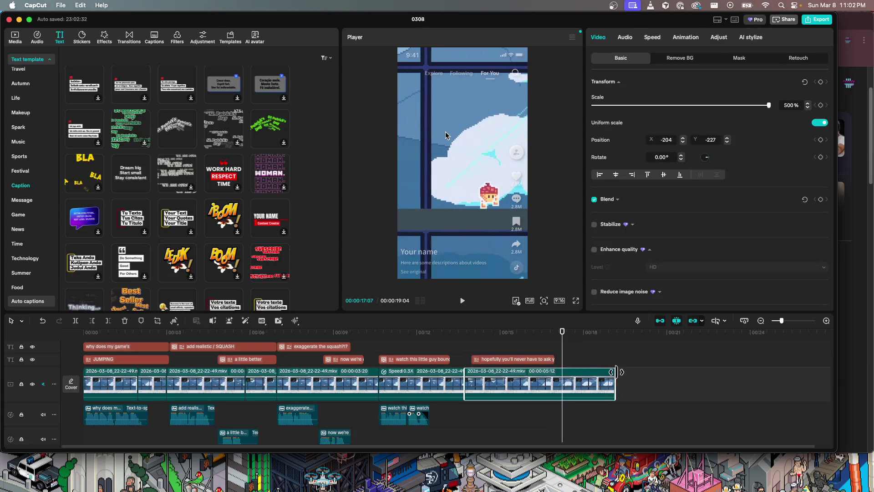
pyautogui.moveTo(617, 372); pyautogui.dragTo(562, 372)
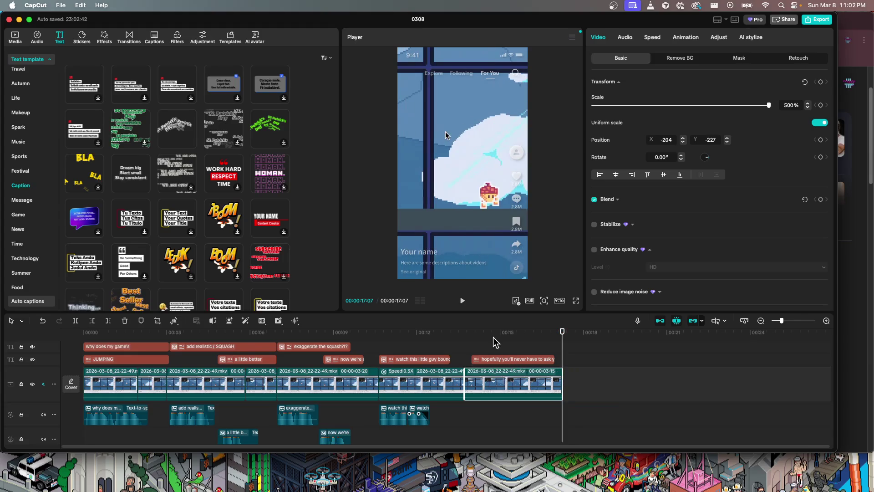
pyautogui.moveTo(476, 333); pyautogui.dragTo(471, 334)
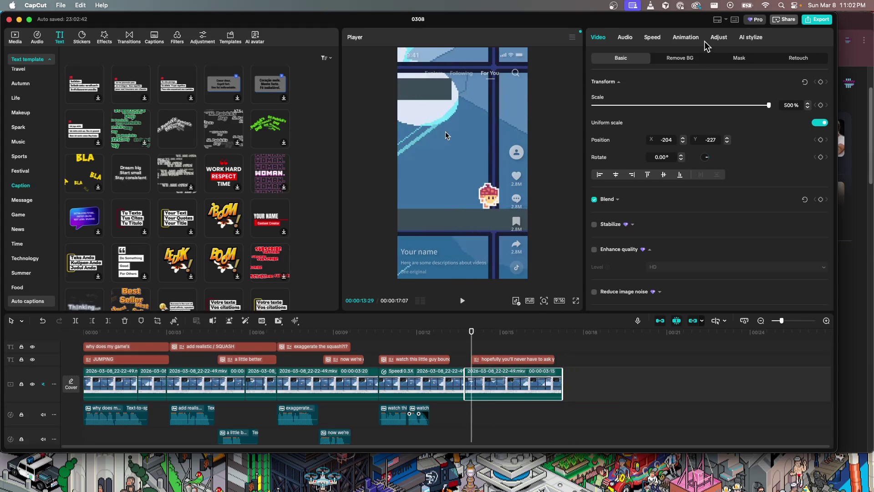
pyautogui.click(498, 360)
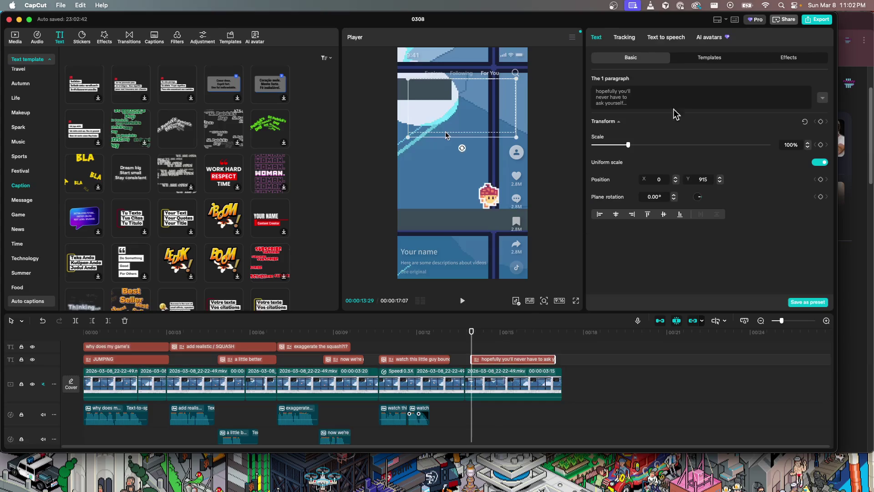
# - Generate an Adam-voice text-to-speech voiceover for the closing caption
pyautogui.click(665, 38)
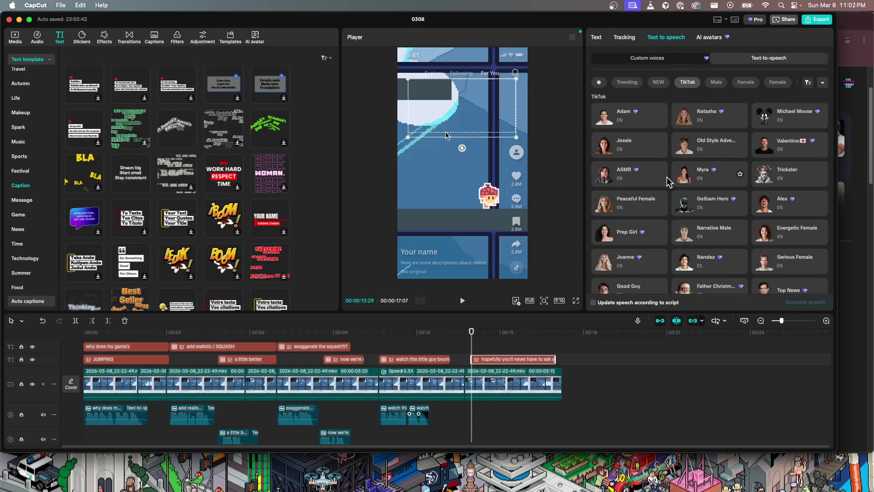
pyautogui.click(607, 119)
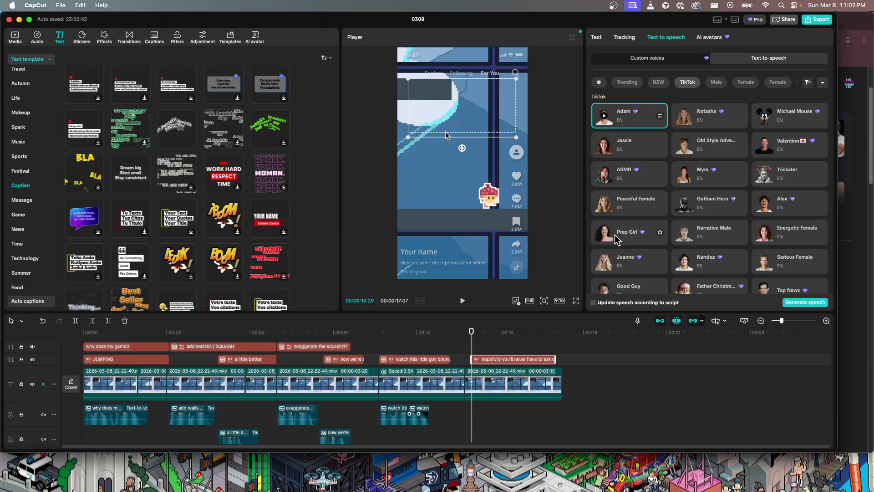
pyautogui.click(795, 302)
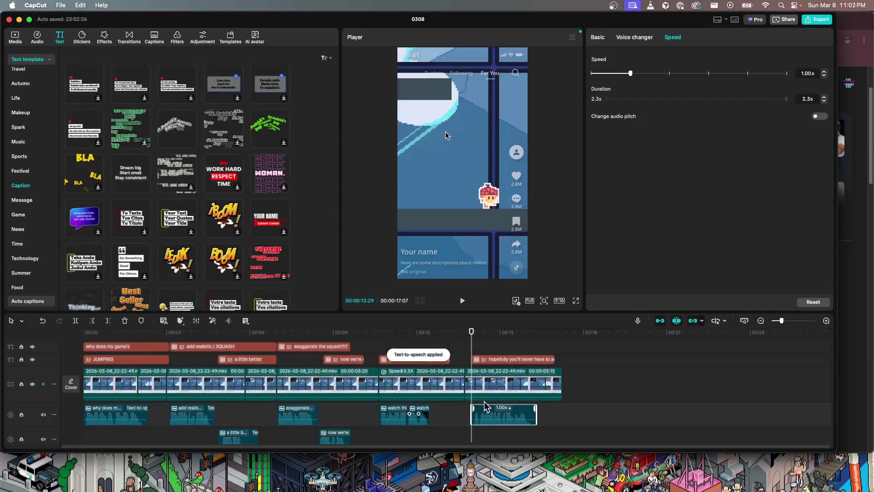
# - Nudge the voiceover clip slightly later and play the edit from the beginning
pyautogui.moveTo(493, 418); pyautogui.dragTo(503, 415)
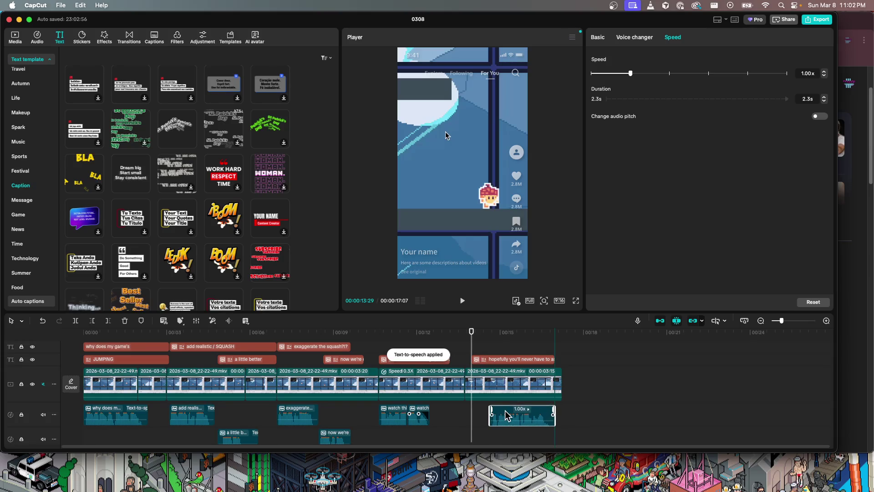
pyautogui.moveTo(470, 337); pyautogui.dragTo(74, 339)
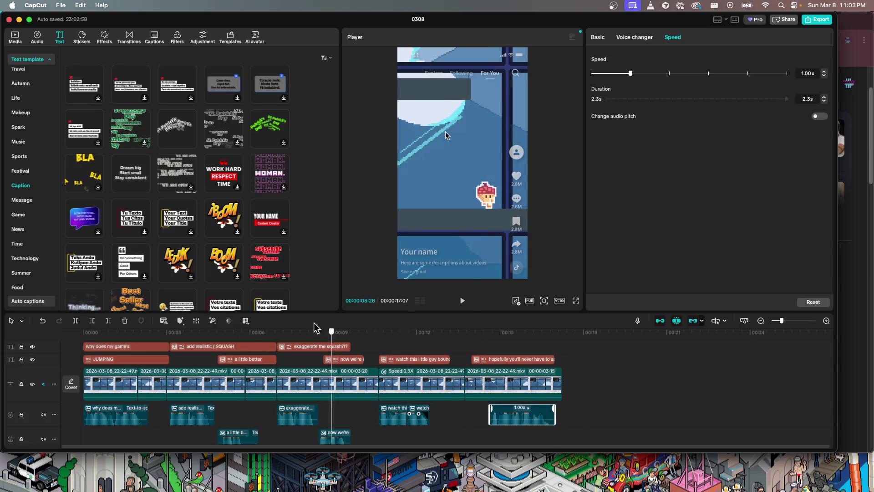
pyautogui.press('space')
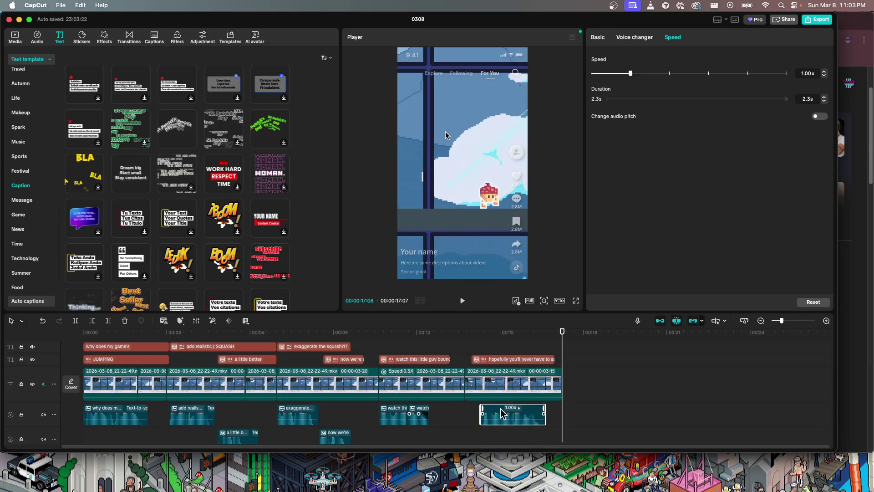
# - Start the export and review the Adam voiceovers listed as Pro materials
pyautogui.click(822, 22)
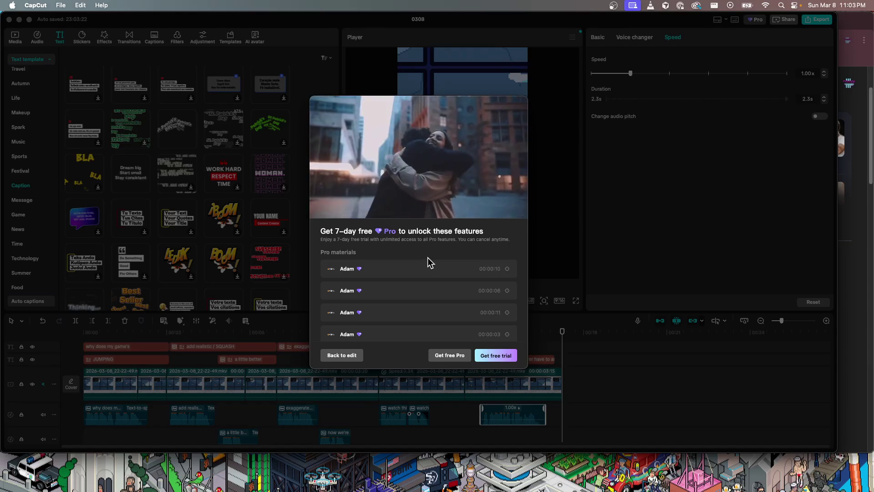
pyautogui.scroll(-5, 428, 258)
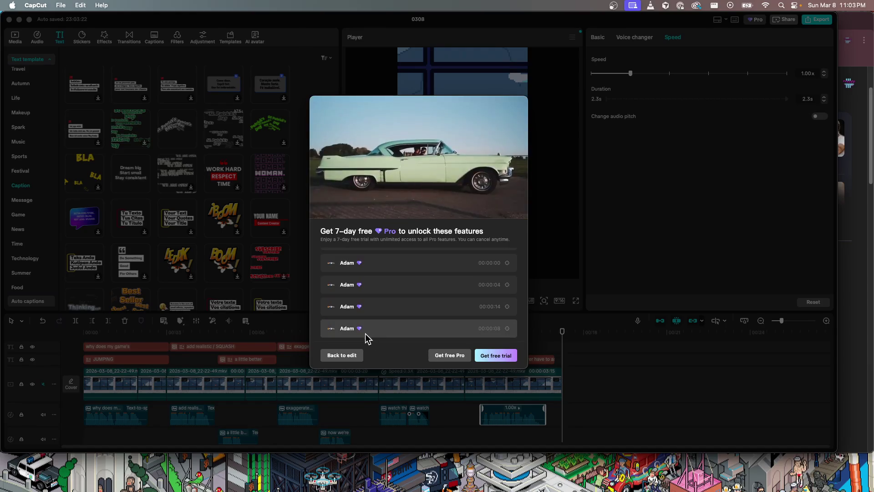